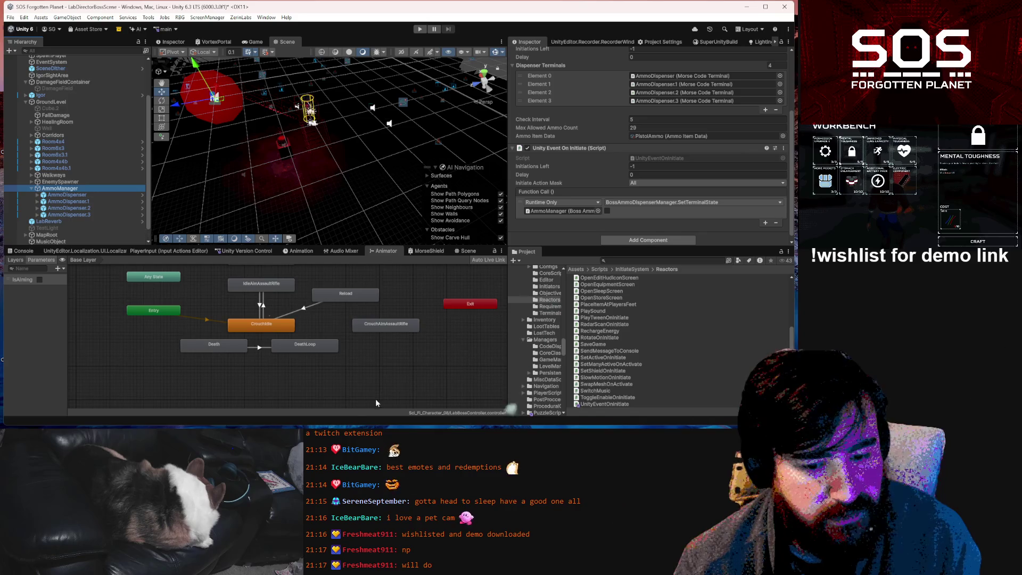
- Review the Update, Refresh and SetTerminalState code in BossAmmoDispenserManager.cs, then return to Unity
key("alt+Tab")
scroll(432, 269, "down", 10)
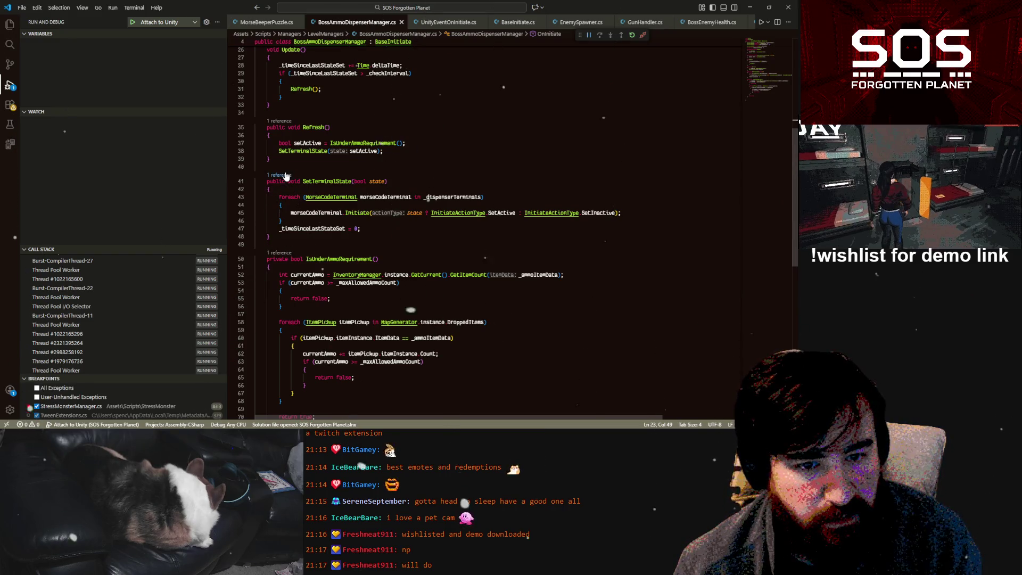
scroll(287, 173, "up", 2)
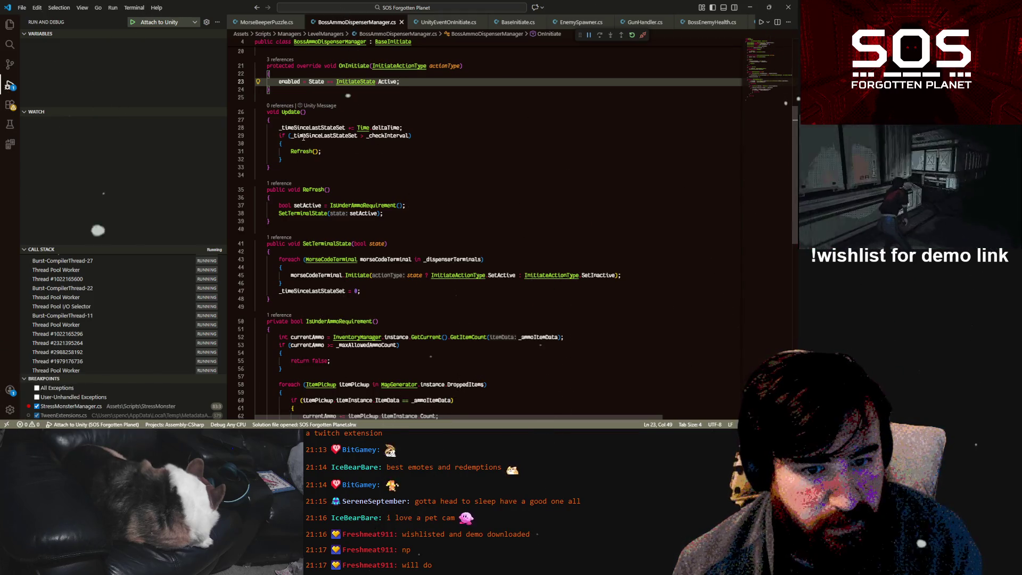
left_click(751, 8)
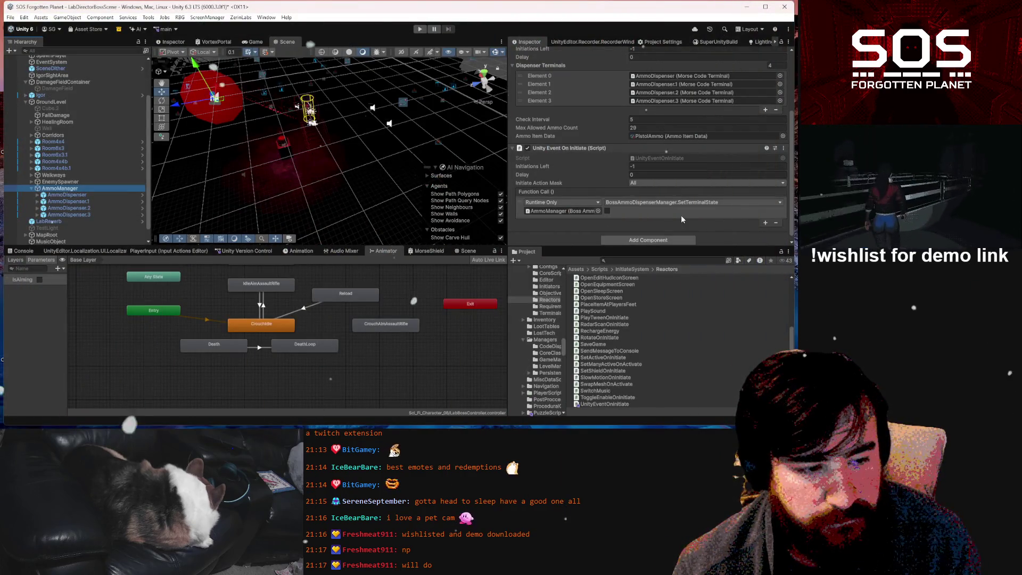
- Find the scene objects that reference AmmoManager's Unity Event On Initiate component
left_click(588, 148)
left_click(565, 223)
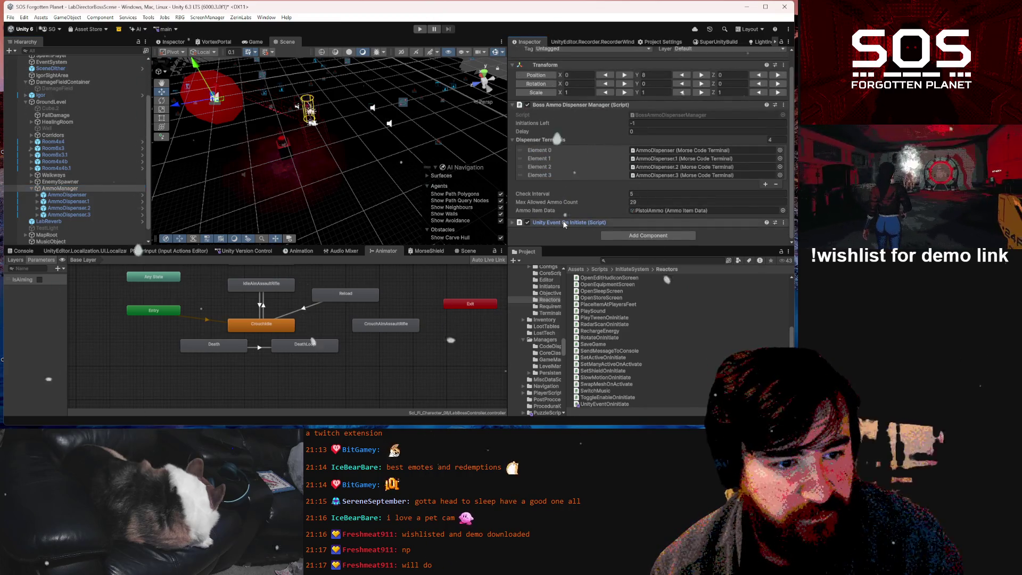
right_click(565, 222)
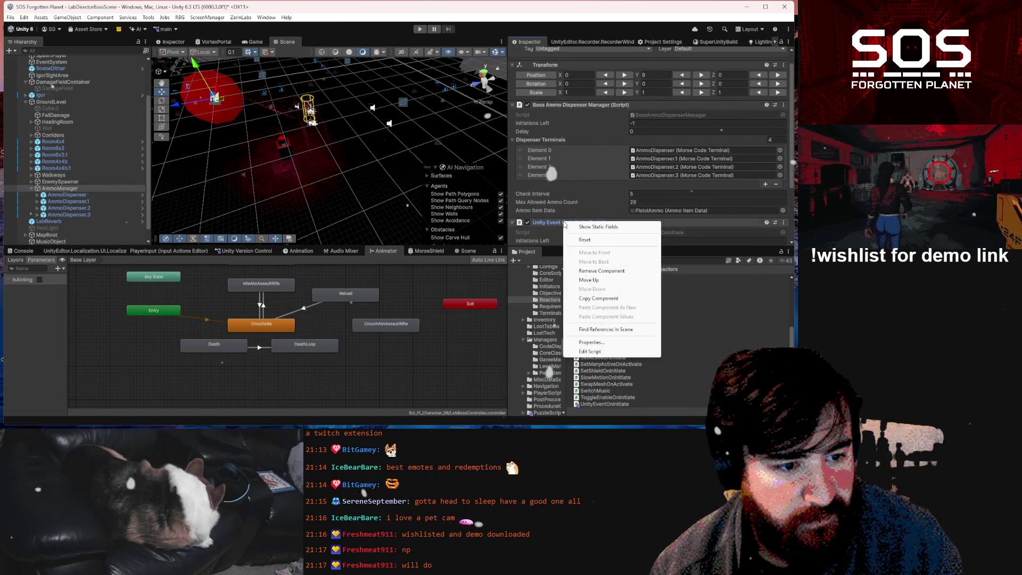
left_click(616, 329)
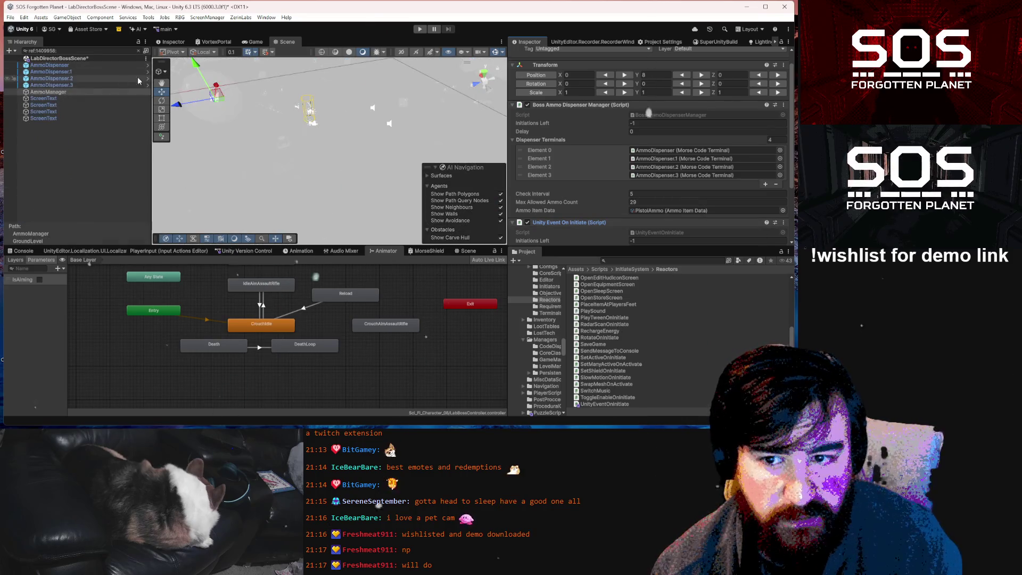
- Inspect AmmoDispenser's terminal settings, clear the filter, review AmmoManager, and return to the script
left_click(66, 66)
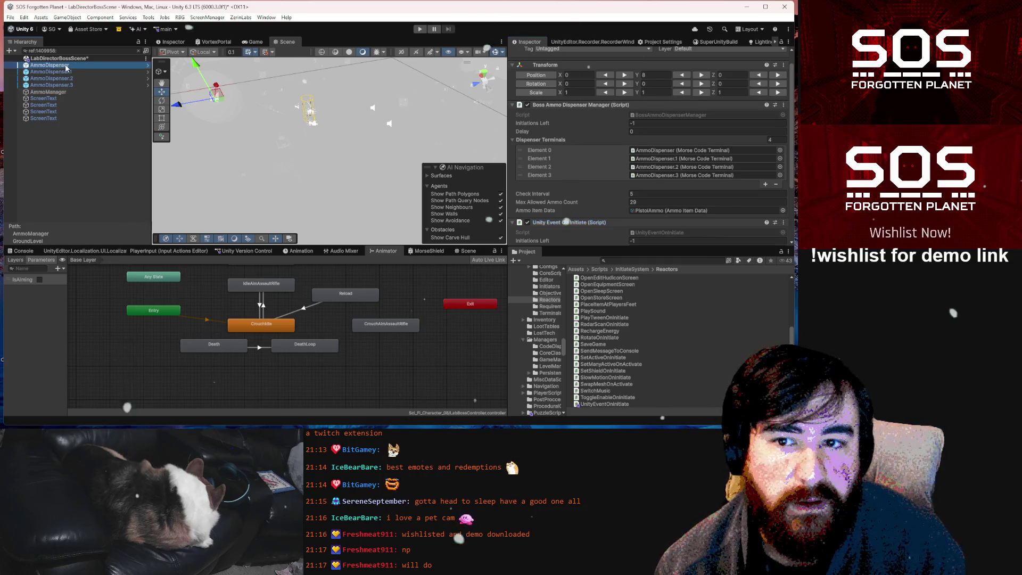
scroll(615, 179, "down", 5)
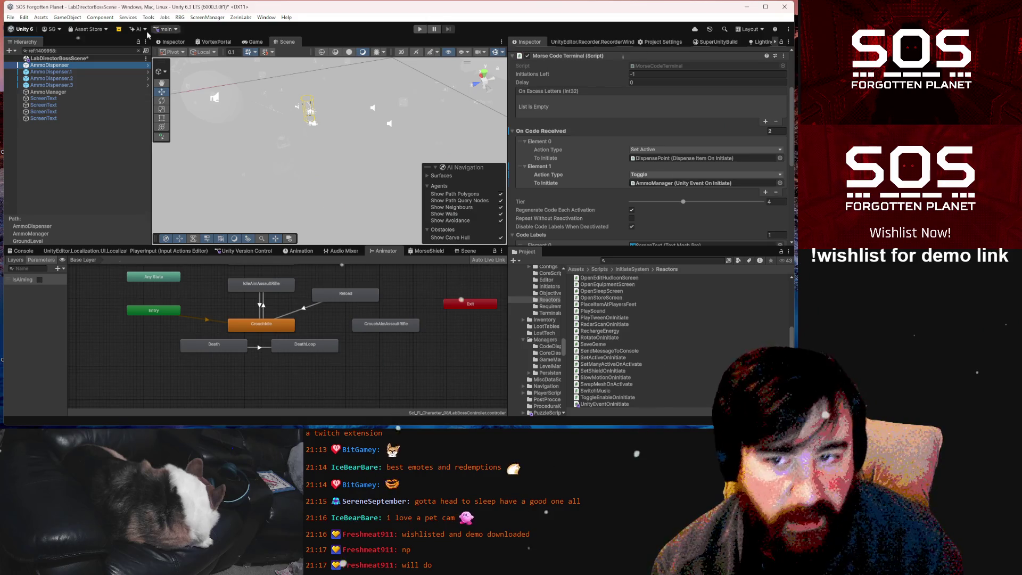
left_click(139, 52)
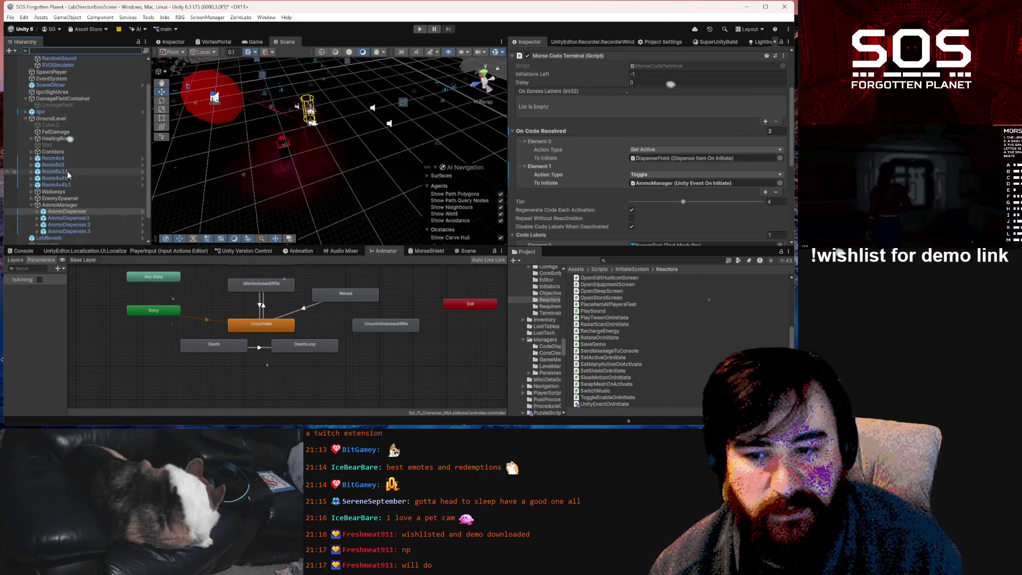
left_click(74, 206)
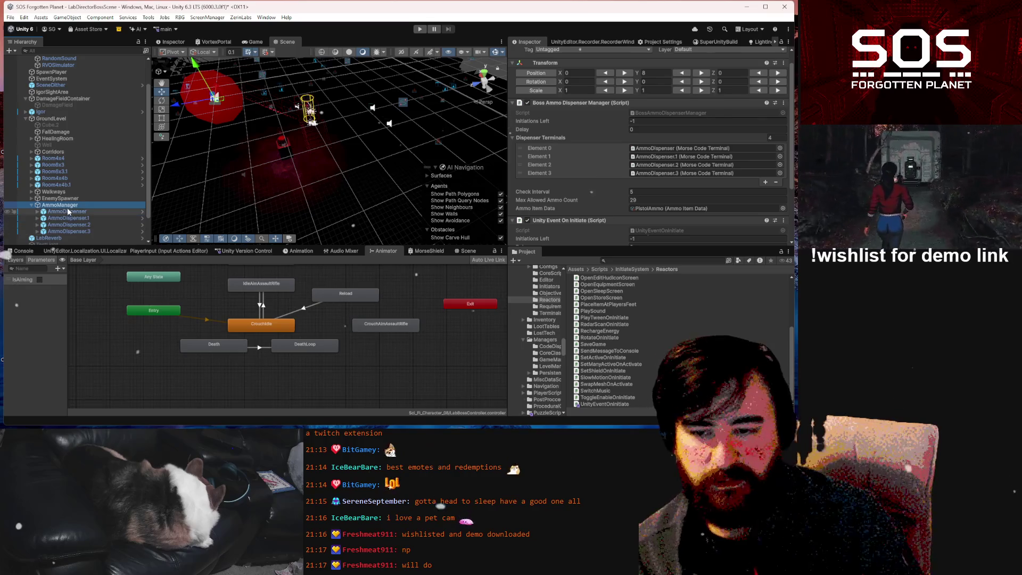
scroll(697, 143, "down", 3)
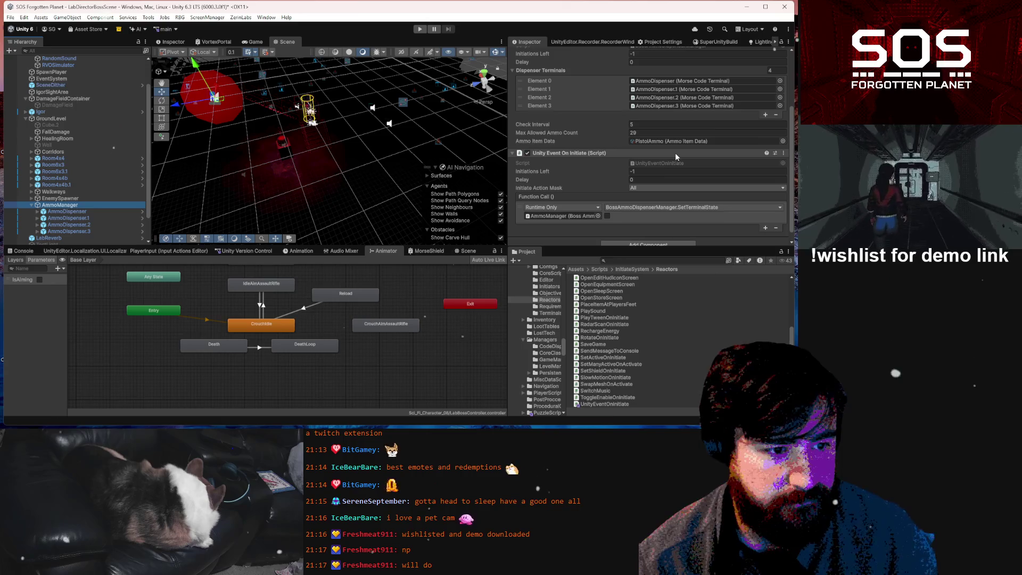
key("alt+Tab")
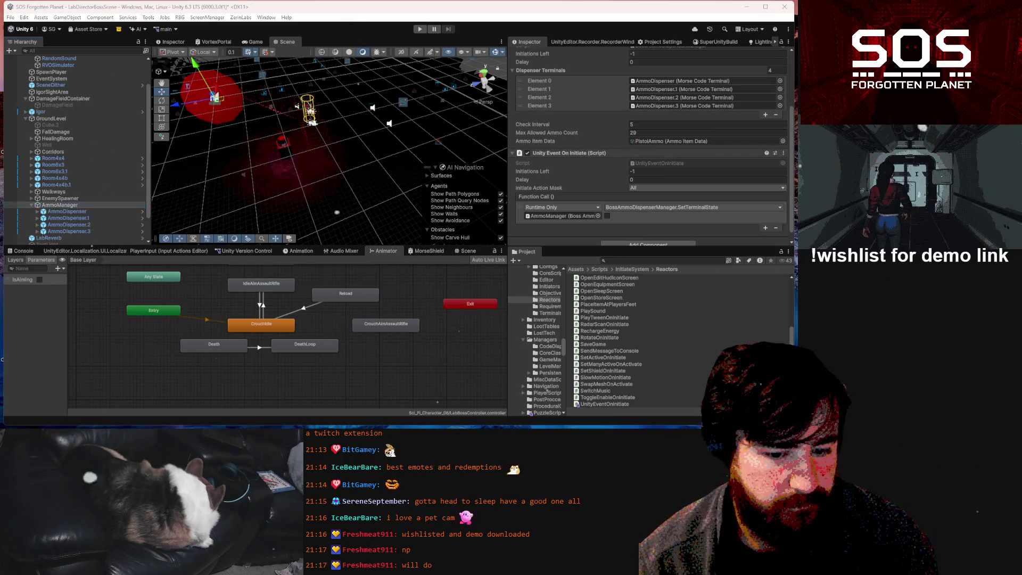
scroll(365, 225, "down", 3)
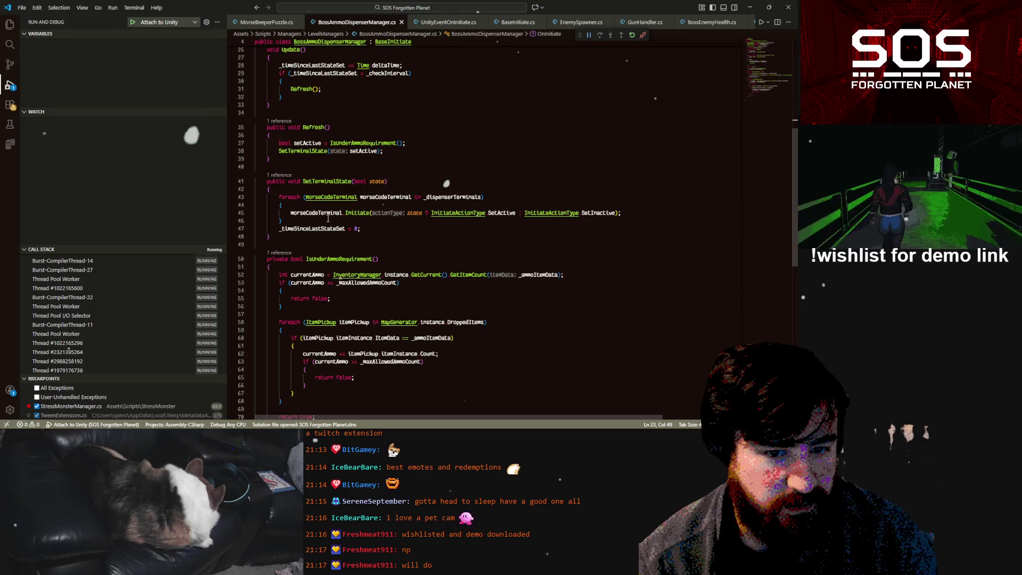
- Check where _timeSinceLastStateSet is used, then add two blank lines after the class's opening brace
scroll(363, 238, "up", 2)
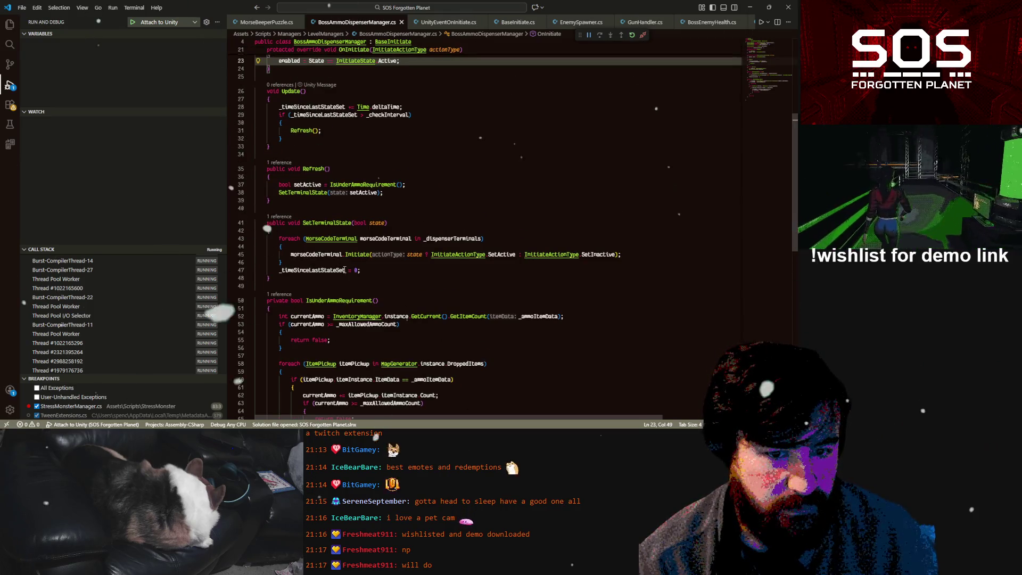
double_click(327, 271)
scroll(330, 276, "up", 4)
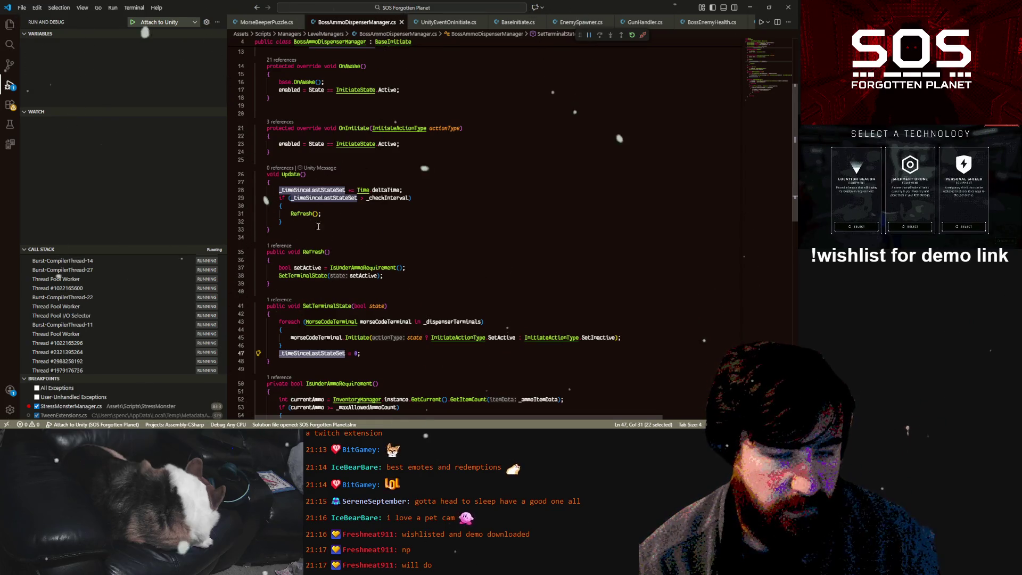
scroll(322, 205, "up", 2)
scroll(371, 196, "up", 4)
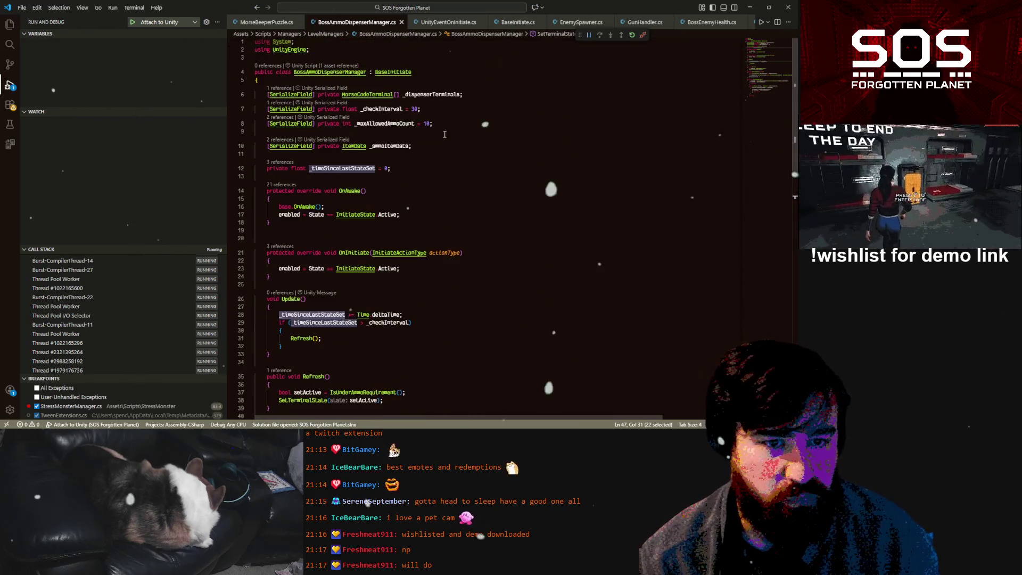
left_click(444, 127)
left_click(423, 78)
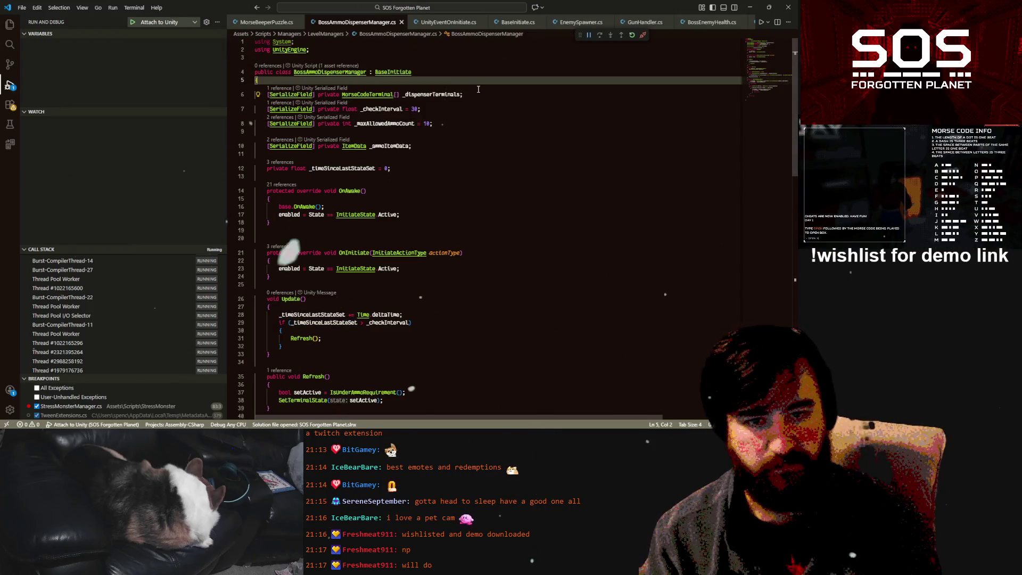
key("Return")
key("Return")
key("Up")
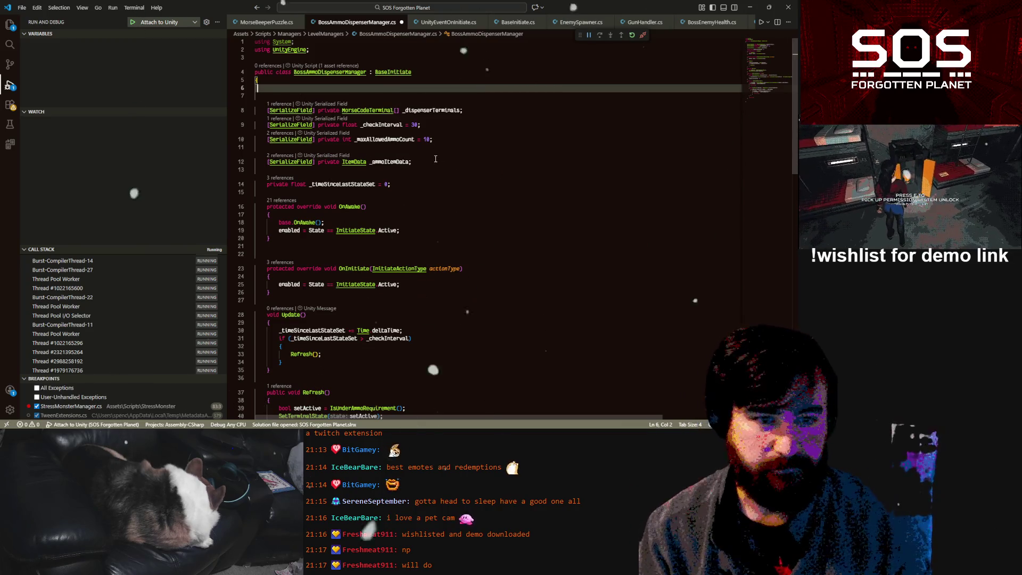
- Add a [SerializeField] bool _initialState = true field and save the script
left_click(474, 96)
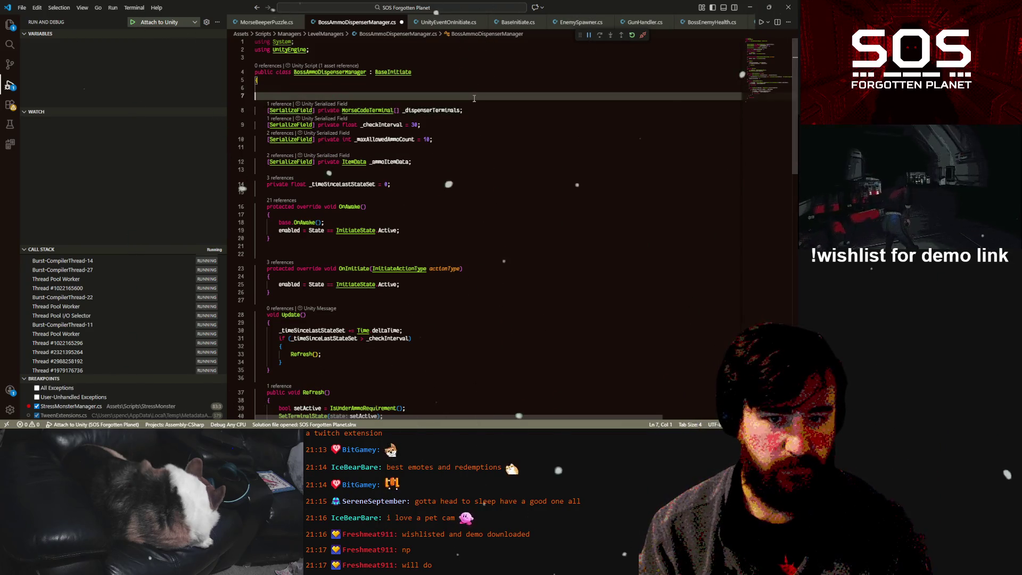
type("public bool")
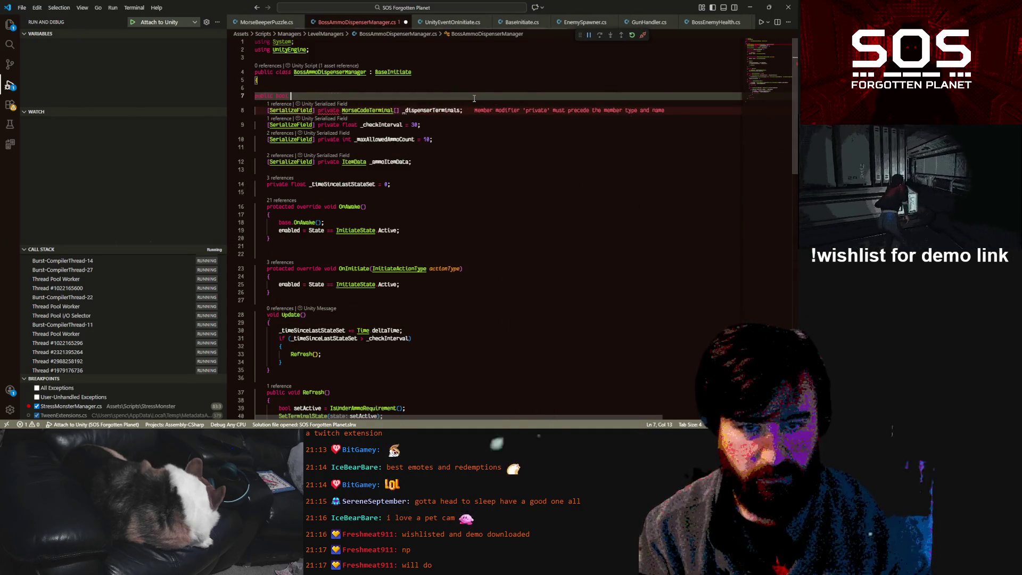
mouse_move(269, 110)
left_mouse_down()
mouse_move(317, 111)
mouse_move(257, 95)
left_mouse_up()
key("ctrl+z")
type("rivate")
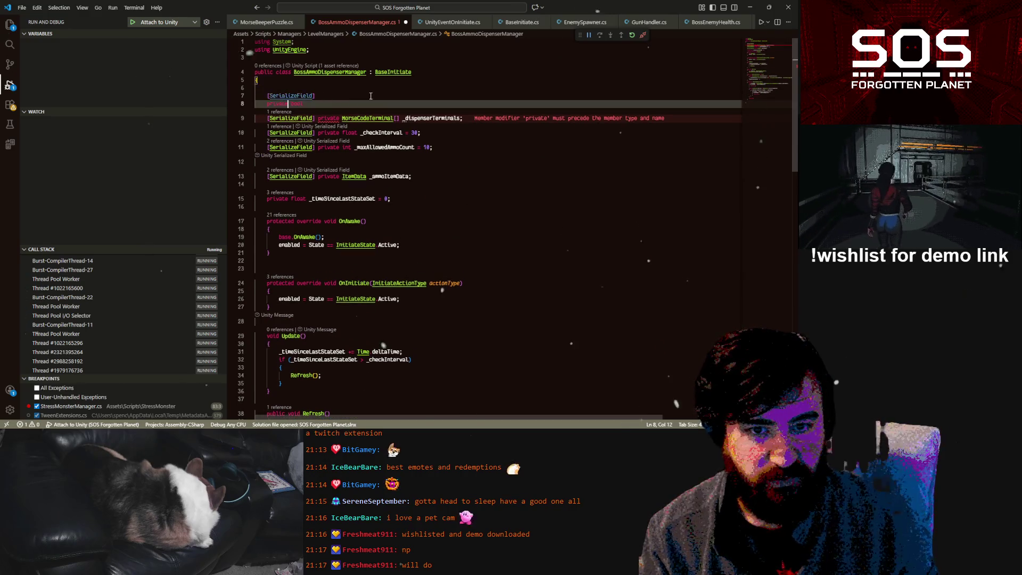
type("_")
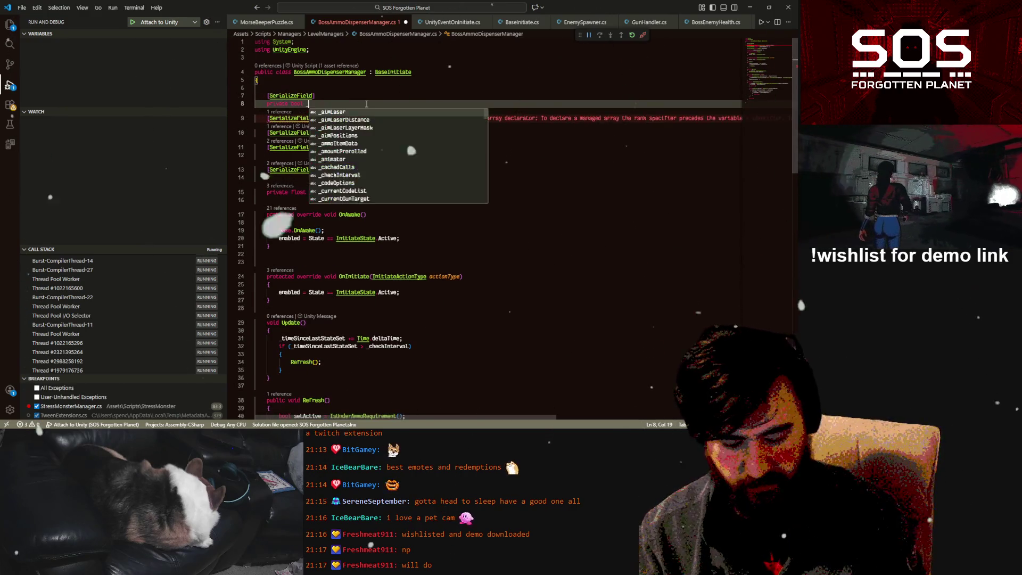
type("activeAtStar")
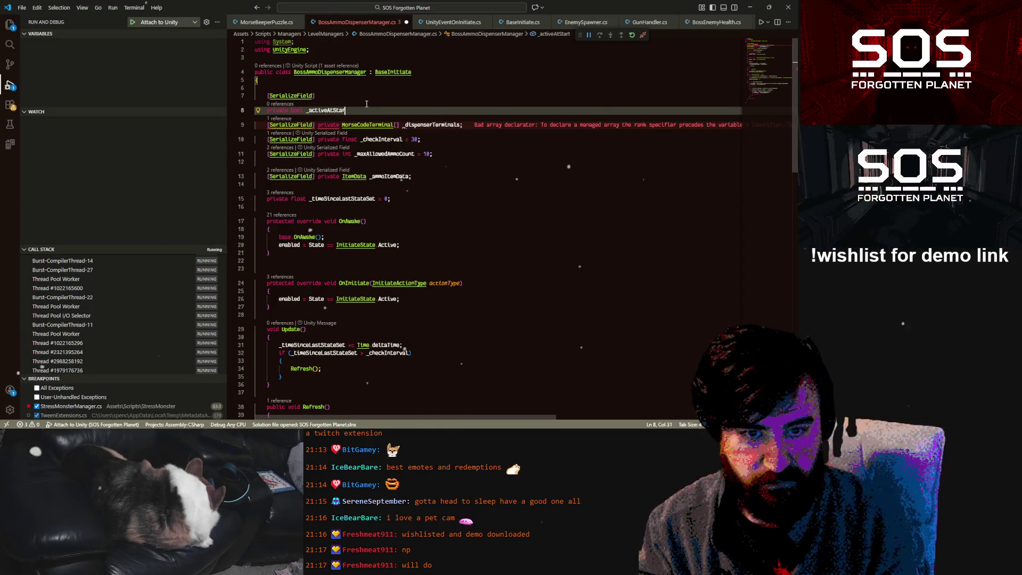
key("BackSpace")
key("BackSpace")
key("BackSpace")
type("I")
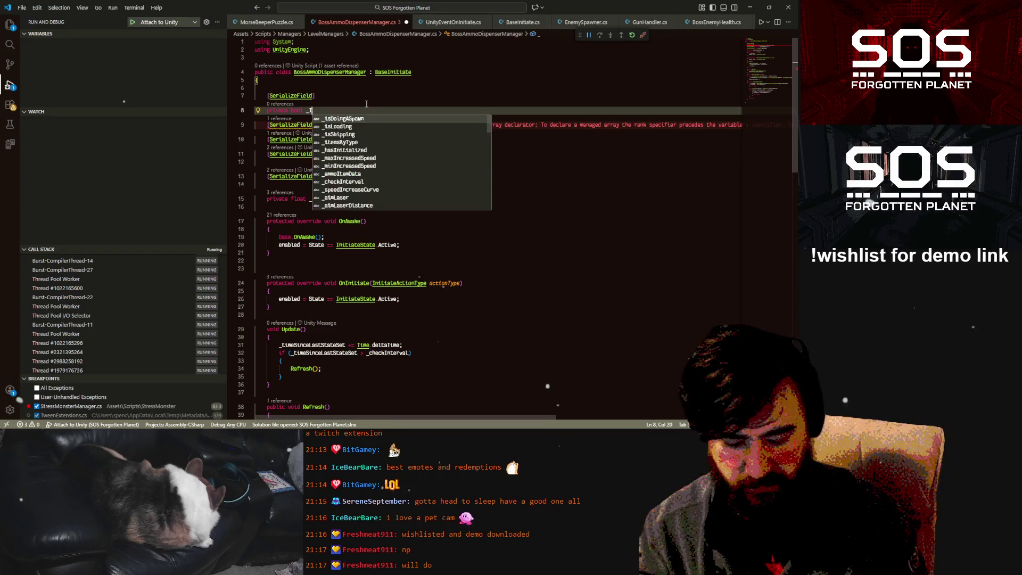
type("nitialStat")
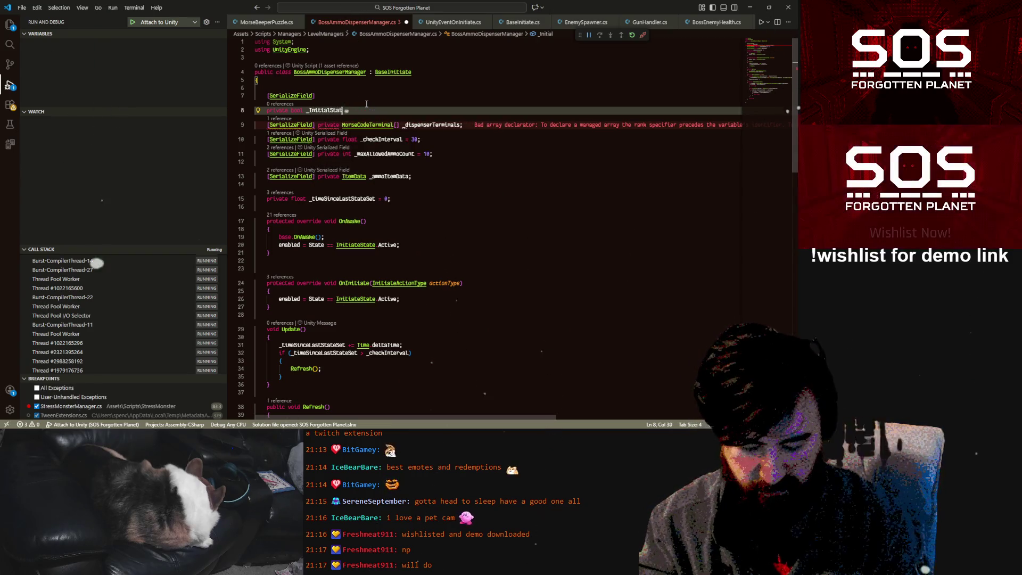
type("e = true;")
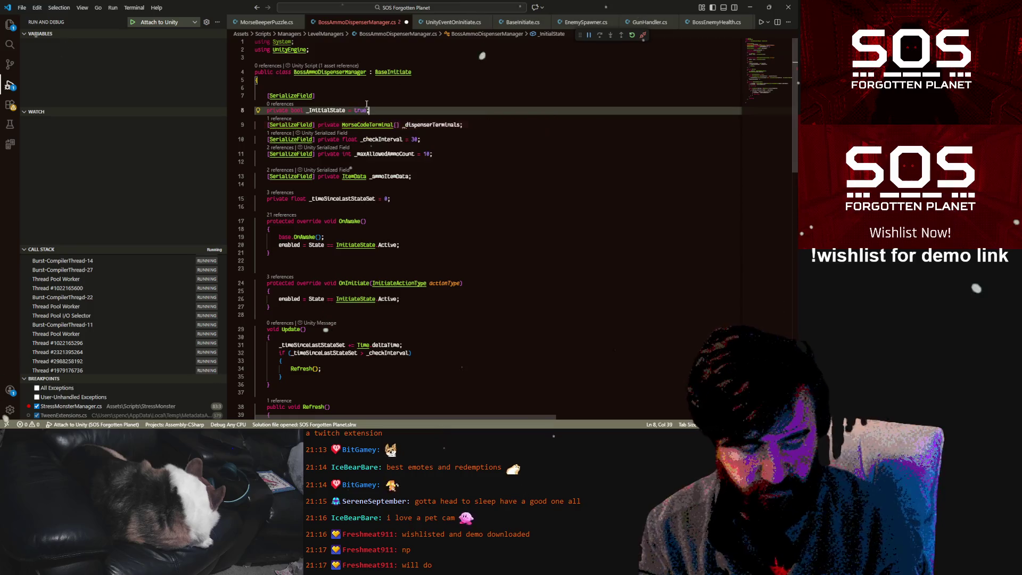
key("ctrl+s")
- Join the field onto the [SerializeField] line and prepare a new line at the class top
left_click(266, 111)
key("BackSpace")
key("BackSpace")
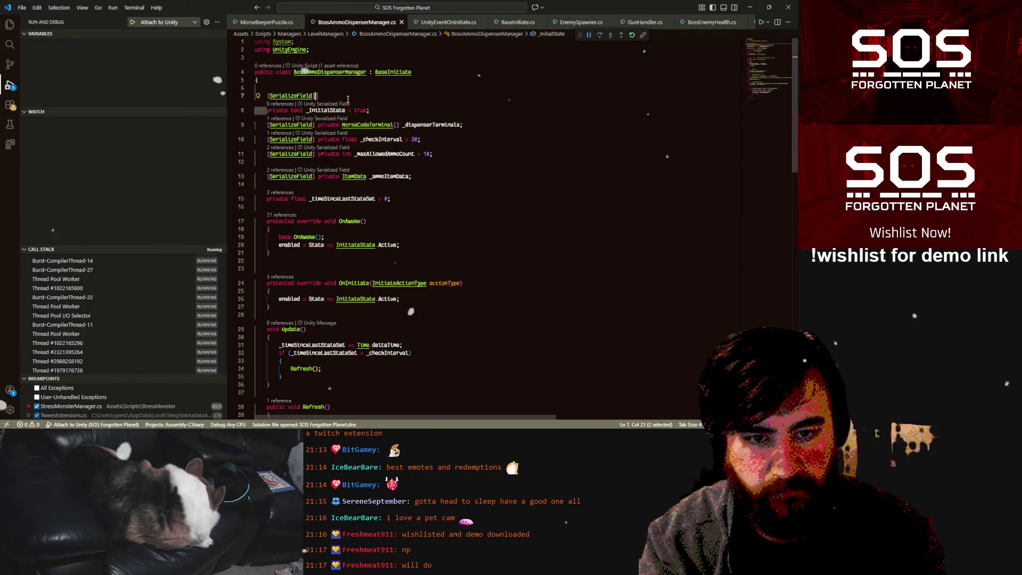
left_click(335, 84)
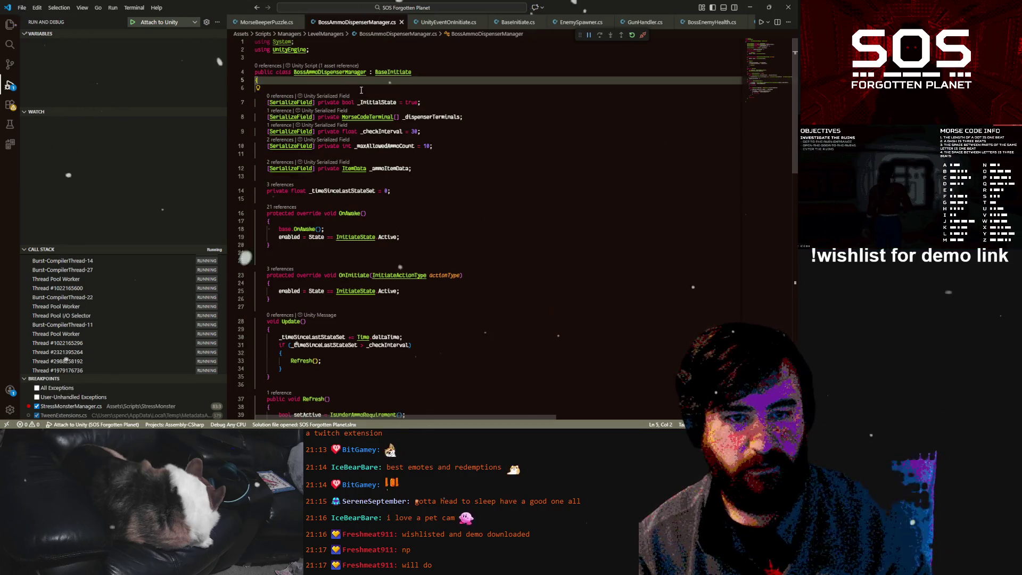
left_click(360, 102)
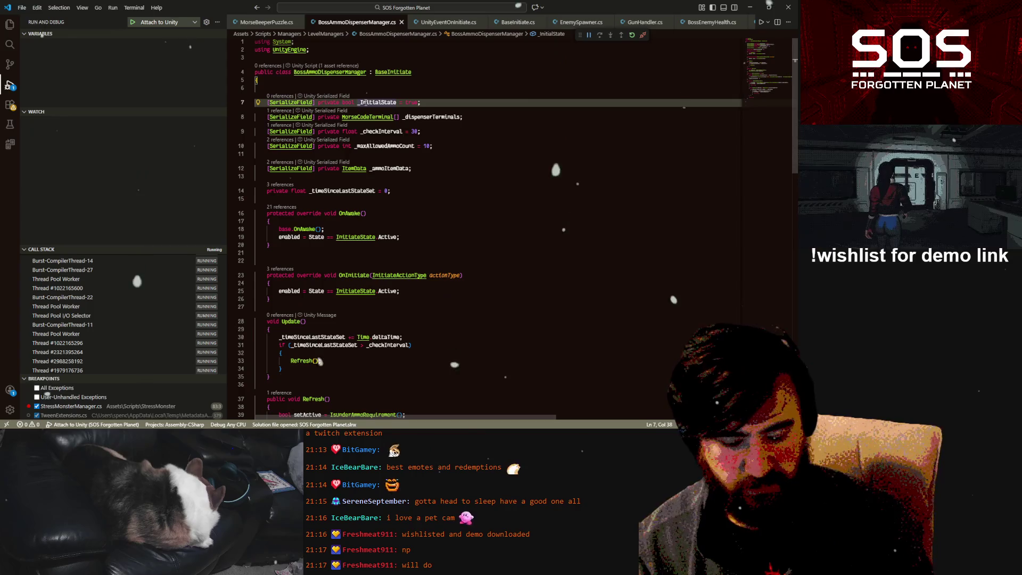
type("i")
key("Up")
key("Up")
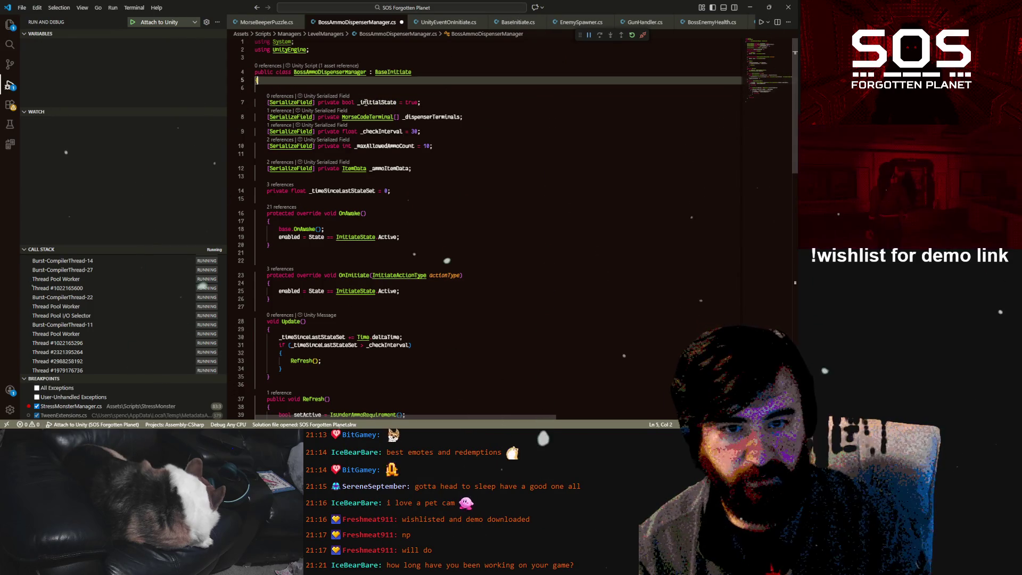
- Add an InitialState override that returns InitiateState.Active, and save
key("Return")
type("override ")
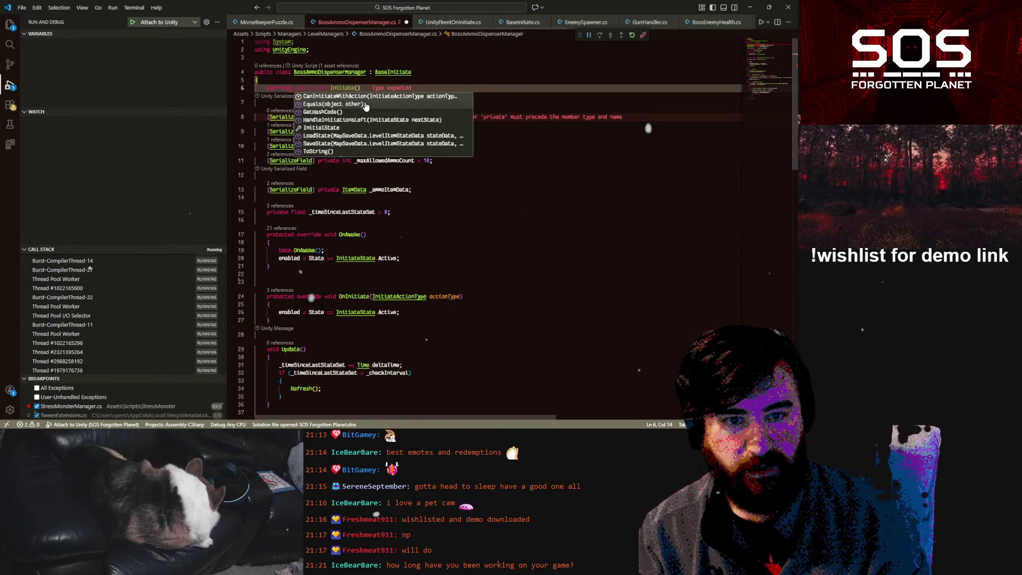
type("Init")
key("Return")
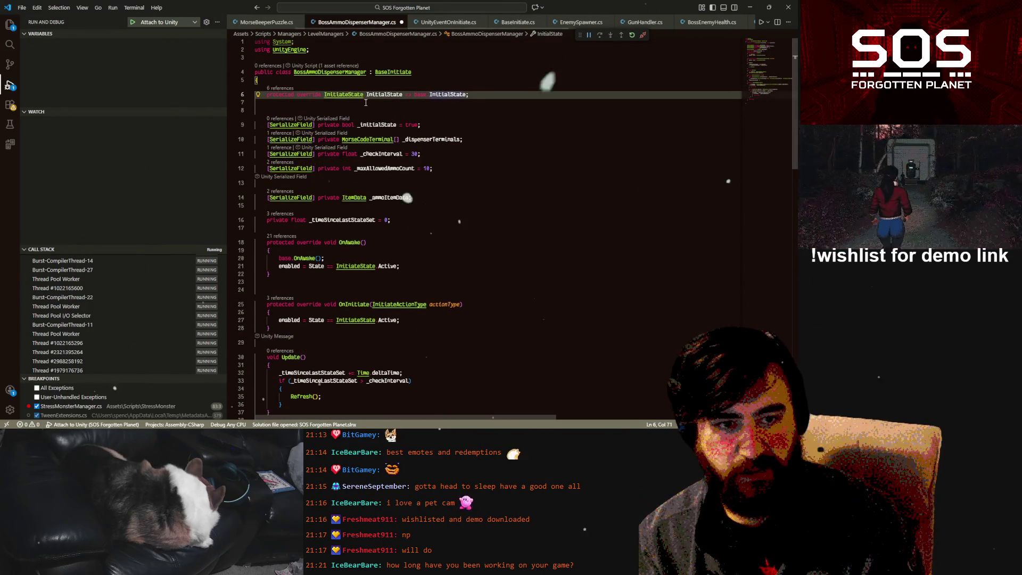
left_click_drag(415, 94, 466, 95)
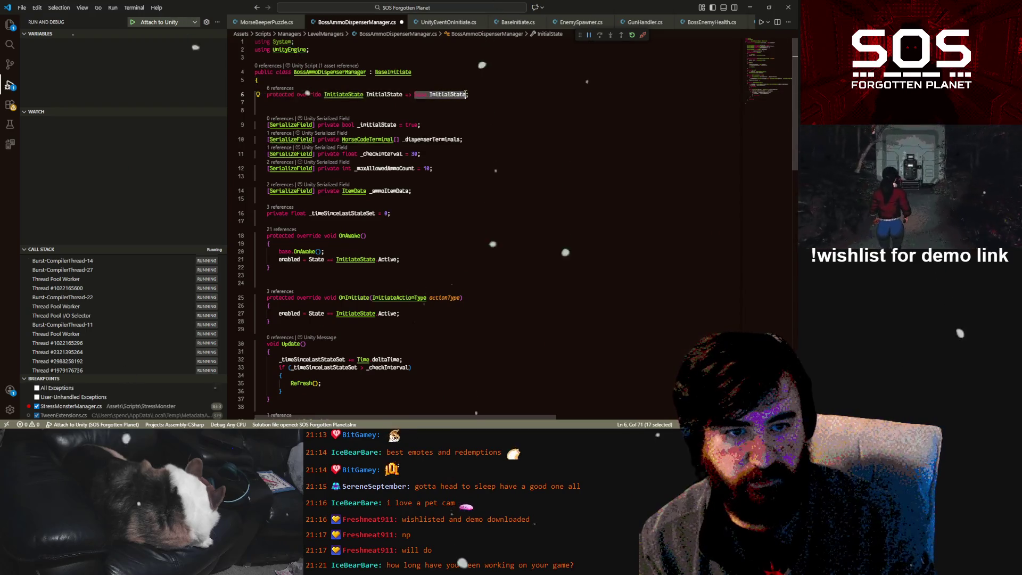
key("BackSpace")
key("ctrl+space")
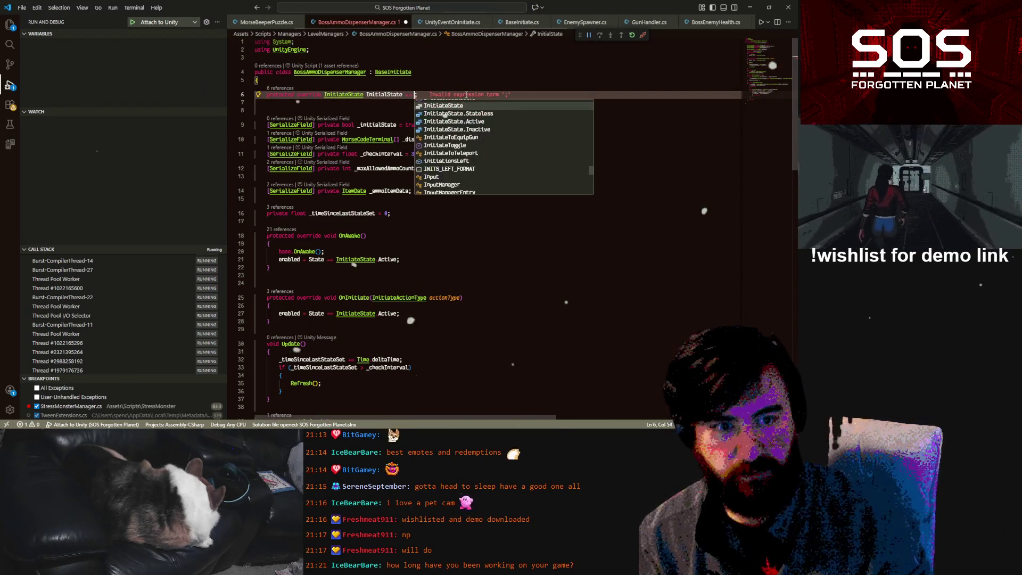
key("Return")
key("ctrl+s")
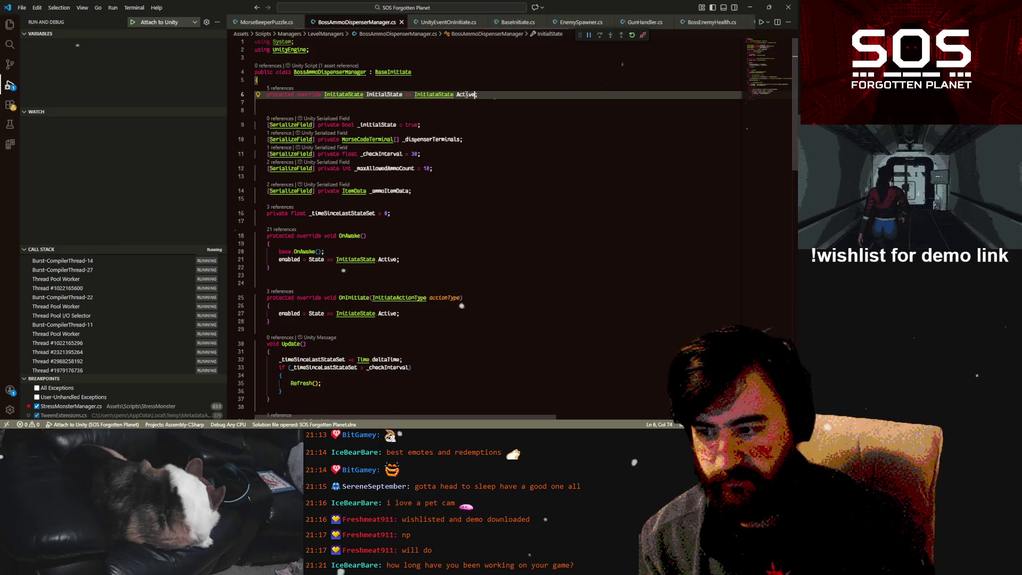
- Remove the extra blank line below the InitialState override
left_click(477, 131)
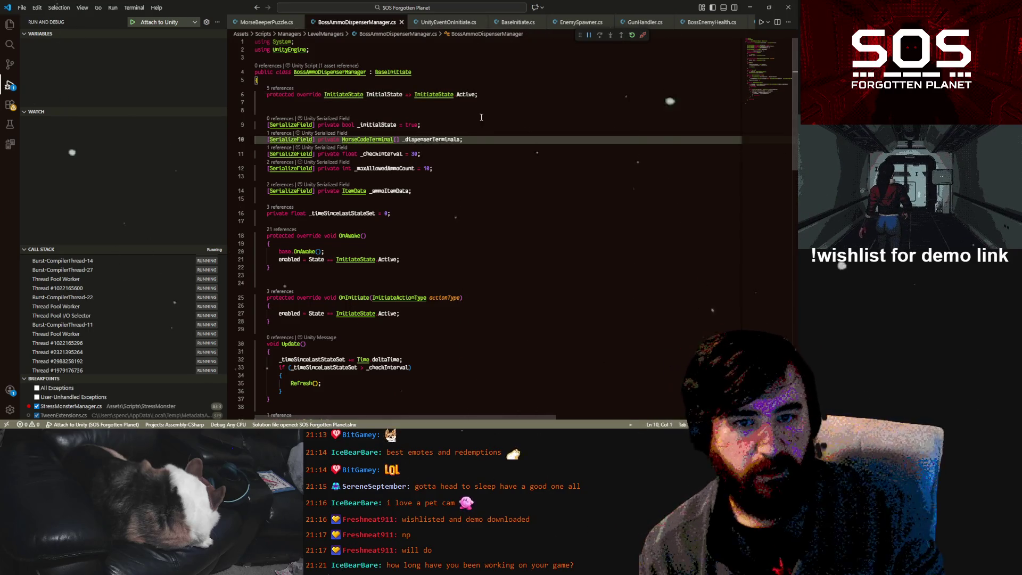
left_click(481, 103)
key("Delete")
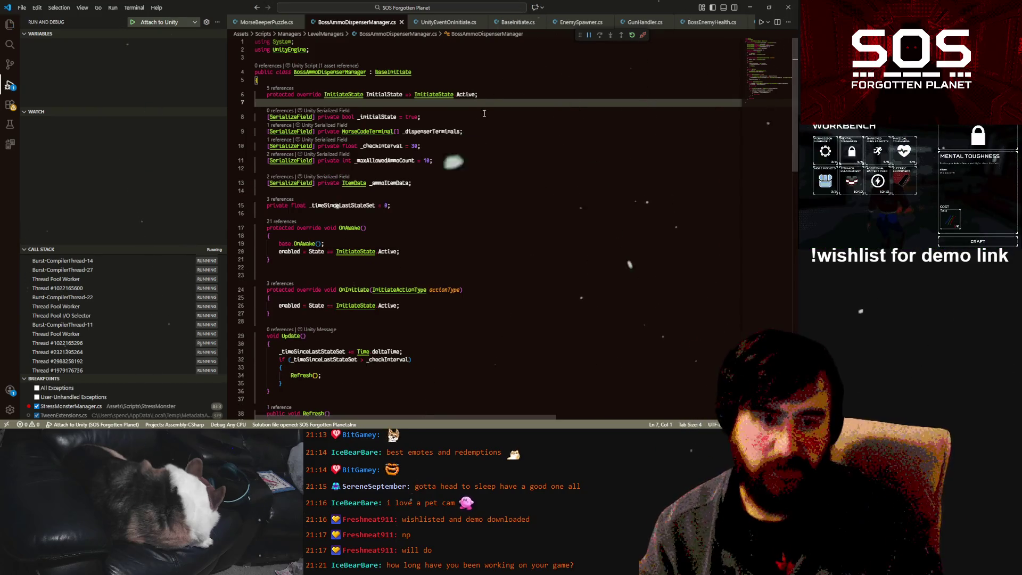
left_click(483, 116)
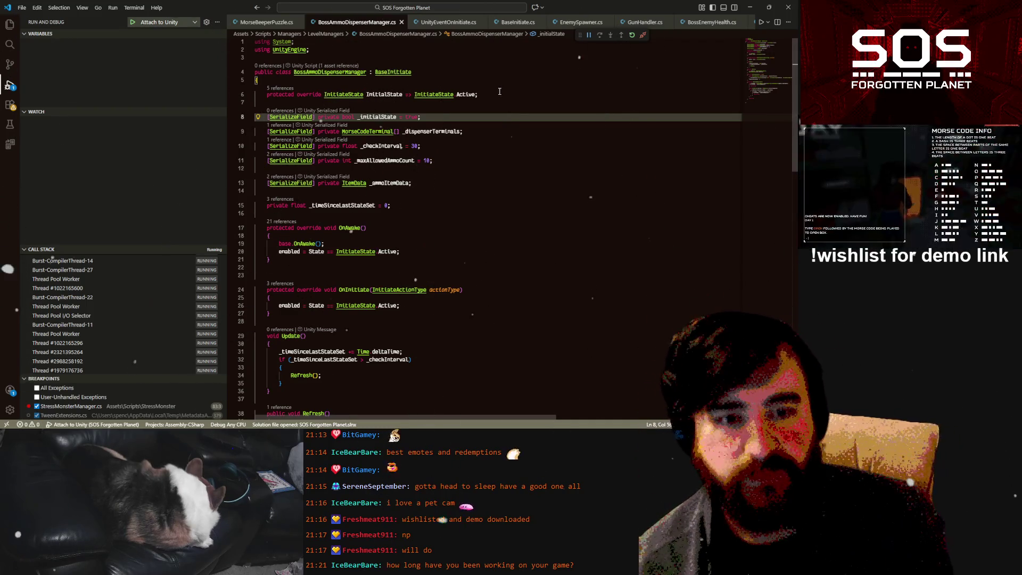
key("Right")
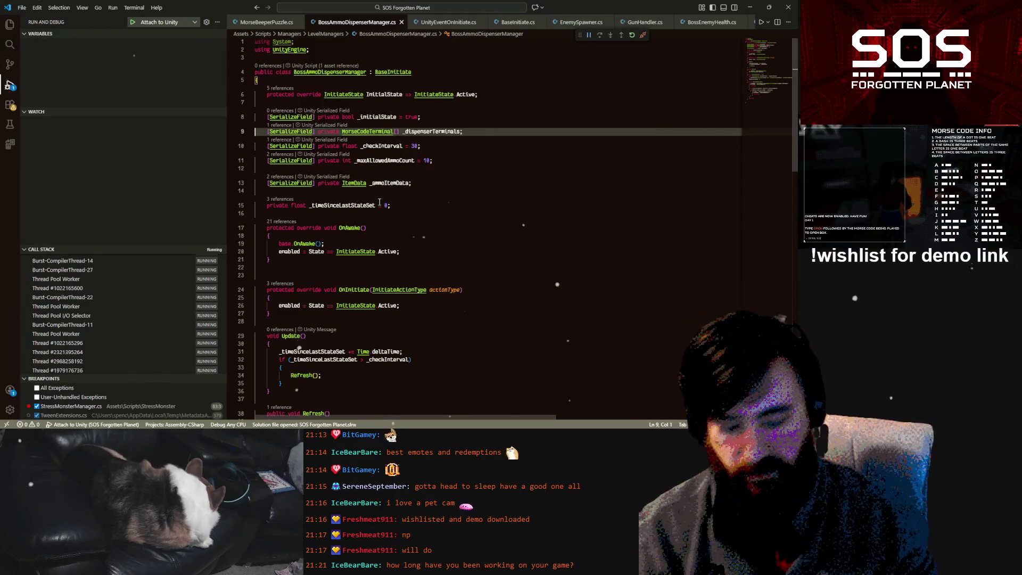
left_click(484, 114)
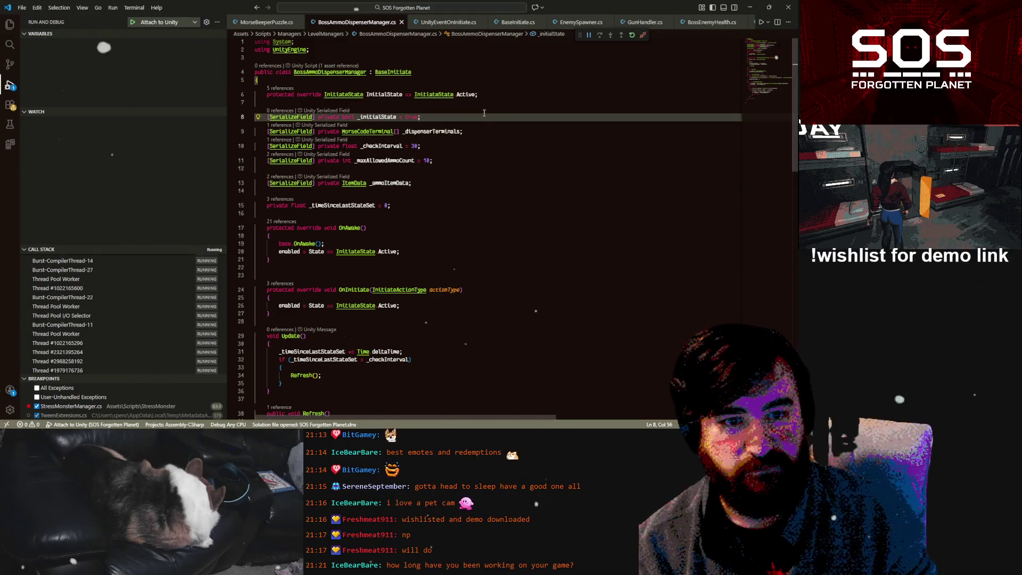
left_click(484, 102)
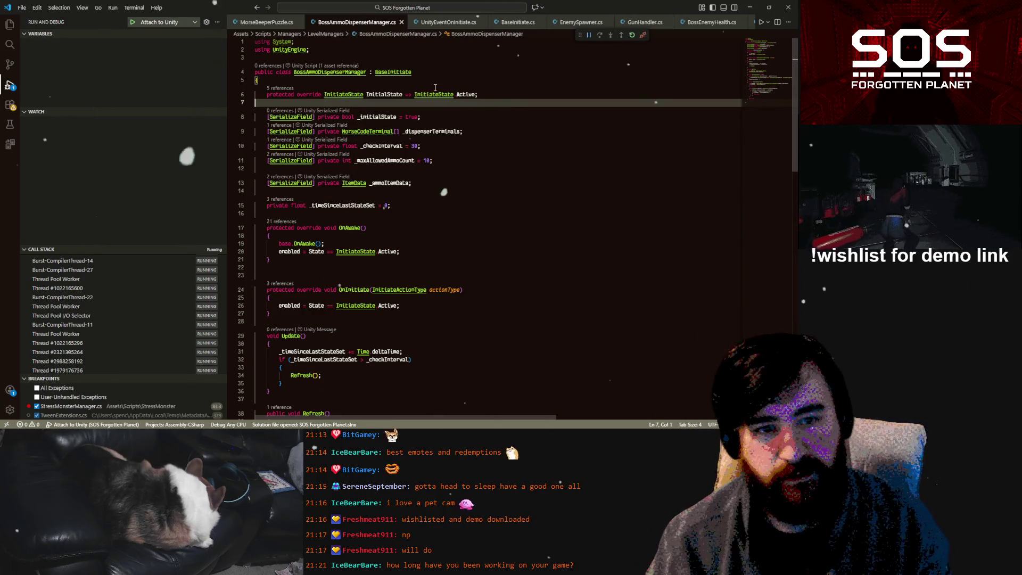
left_click(495, 96)
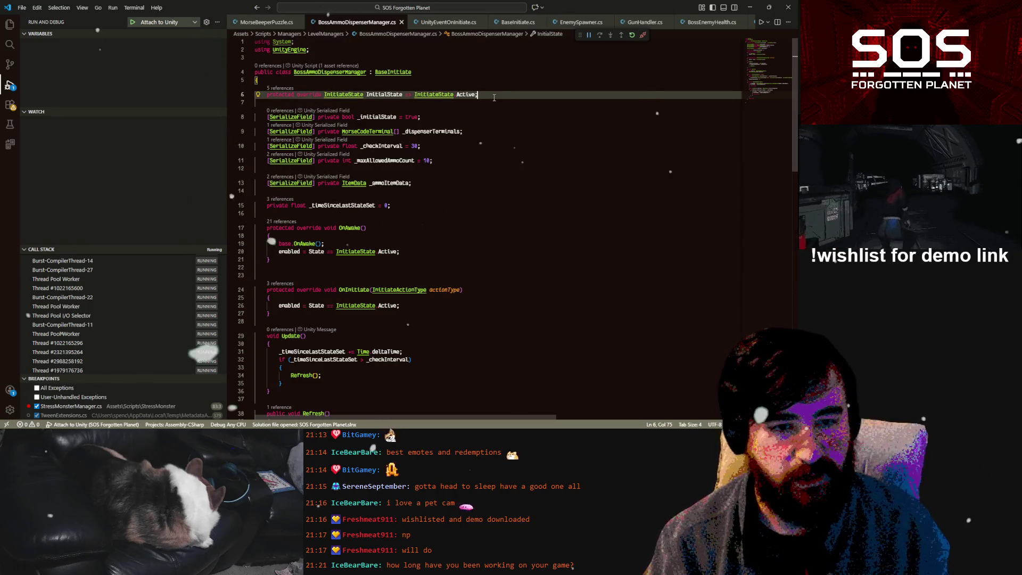
- Review the _initialState, _dispenserTerminals and _maxAllowedAmmoCount fields against the override
left_click(477, 117)
left_click(473, 132)
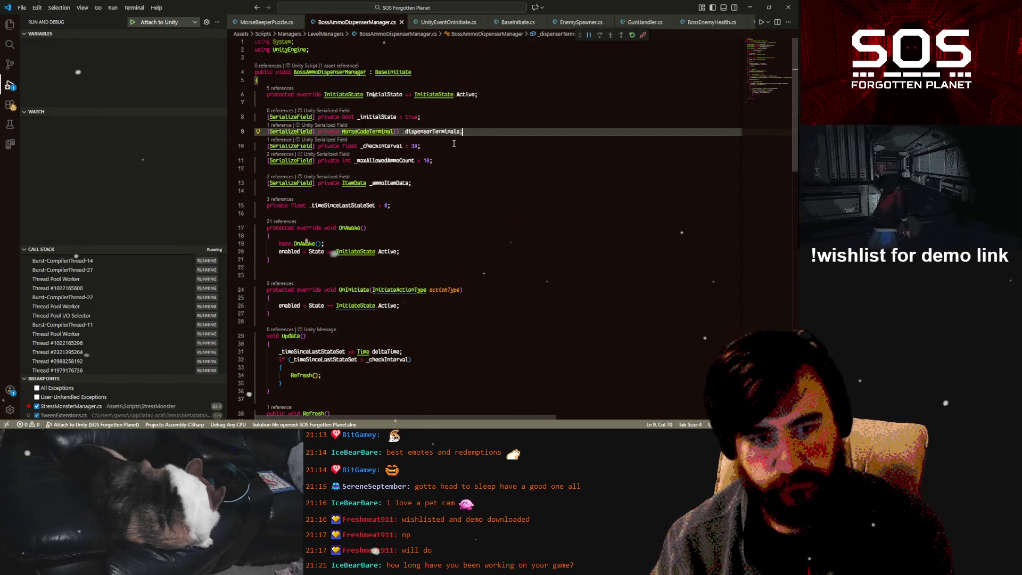
left_click(392, 145)
double_click(392, 160)
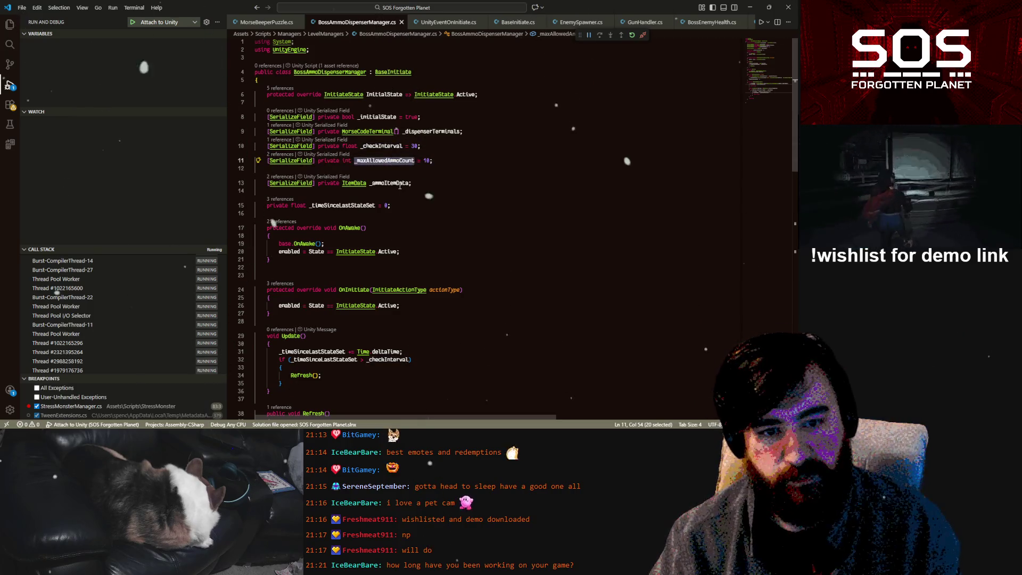
left_click(400, 184)
double_click(465, 94)
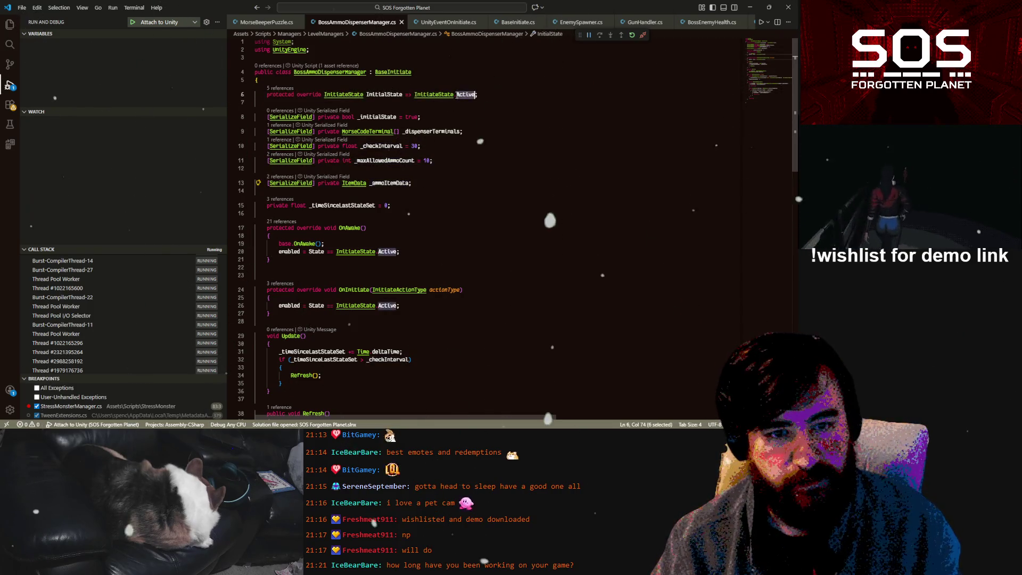
double_click(385, 94)
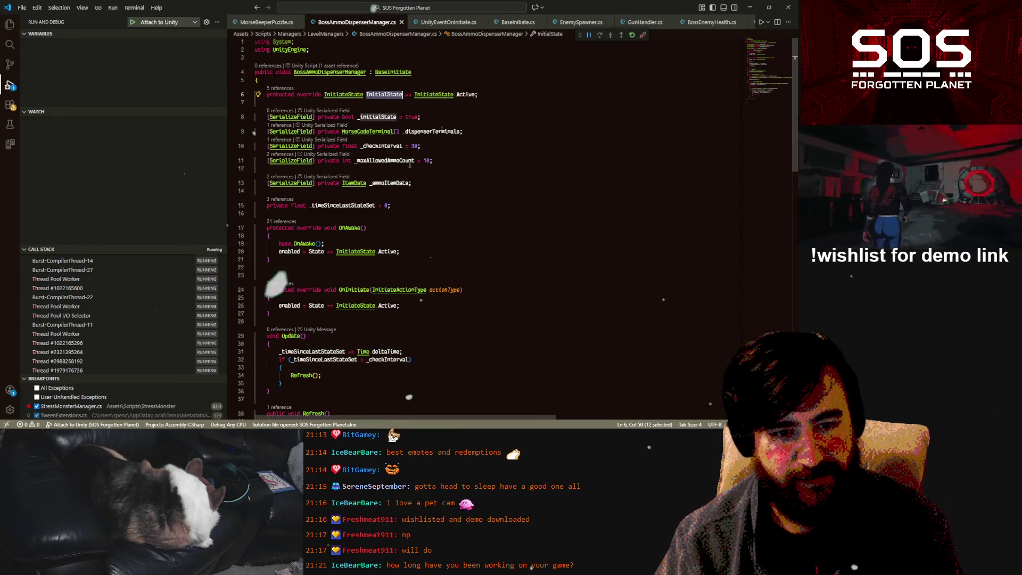
left_click(388, 117)
- Make the override return _initialState ? InitiateState.Active : InitiateState.Inactive, save, and return to Unity
left_click(411, 94)
type("_initialState")
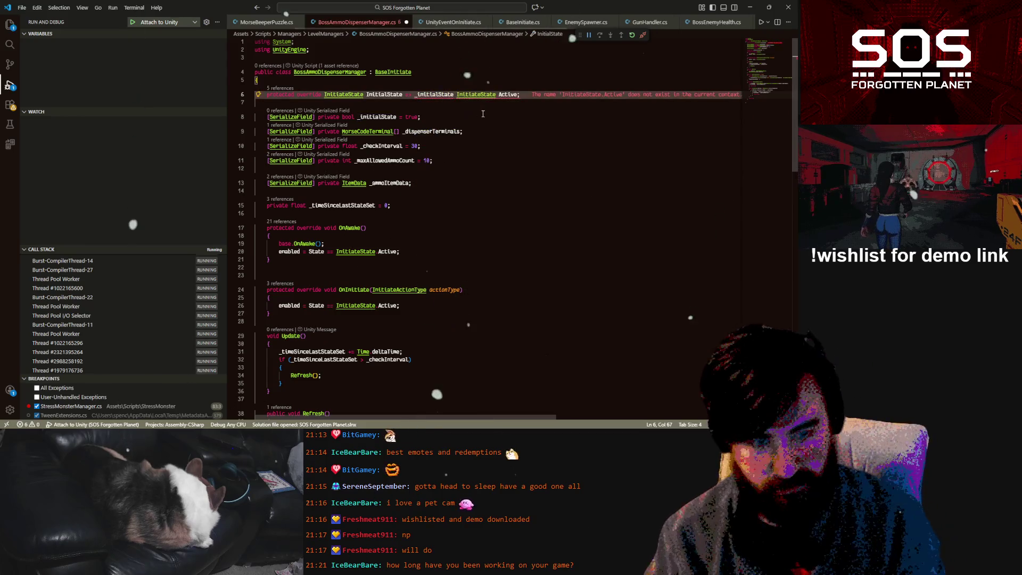
type(" ? ")
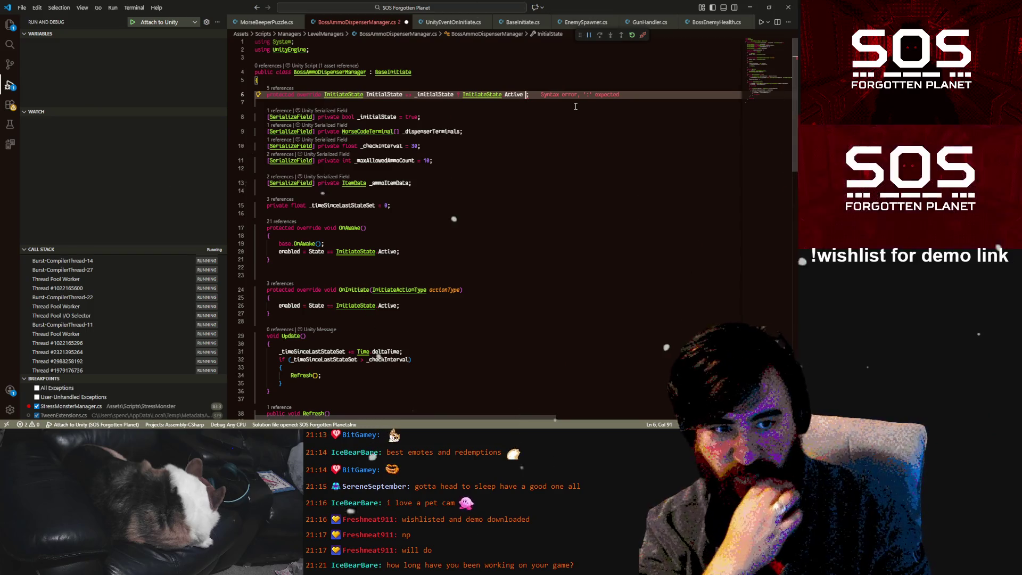
type(":")
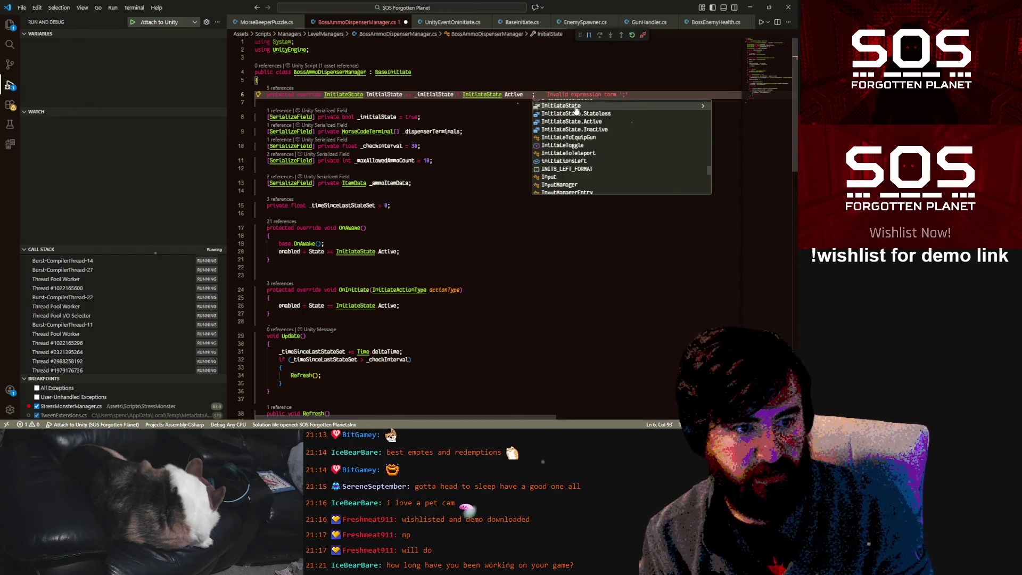
key("Down")
key("Down")
key("Return")
key("ctrl+s")
left_click(590, 189)
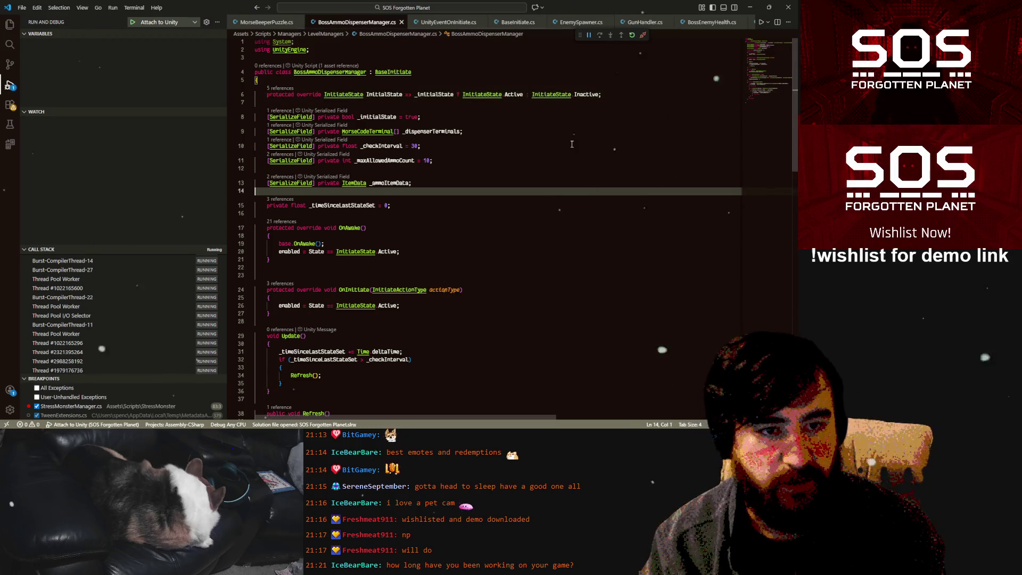
left_click(756, 6)
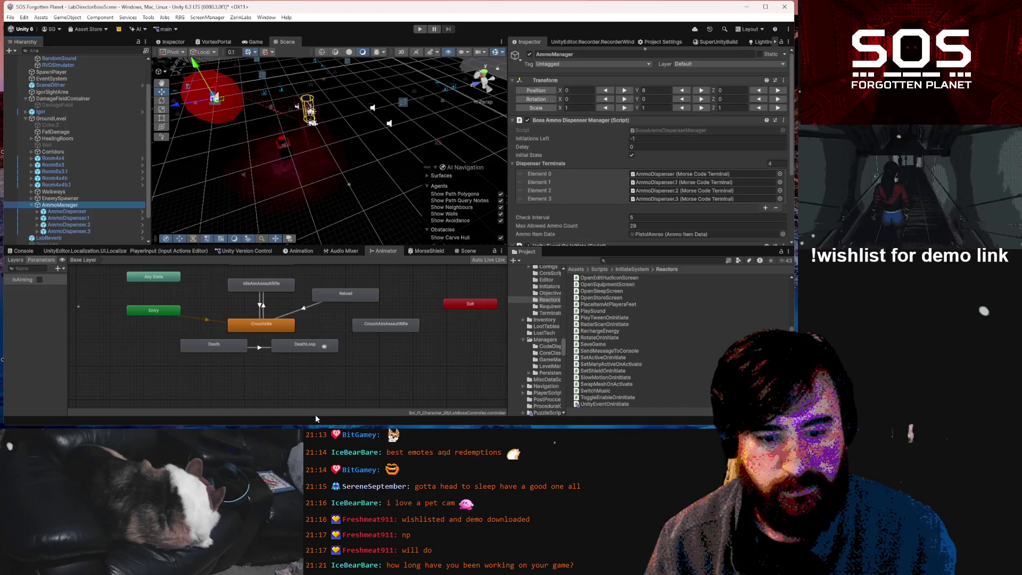
- Orbit to a side view of the level and select Igor's OnDeath object
mouse_move(327, 187)
left_mouse_down()
mouse_move(261, 109)
mouse_move(313, 179)
left_mouse_up()
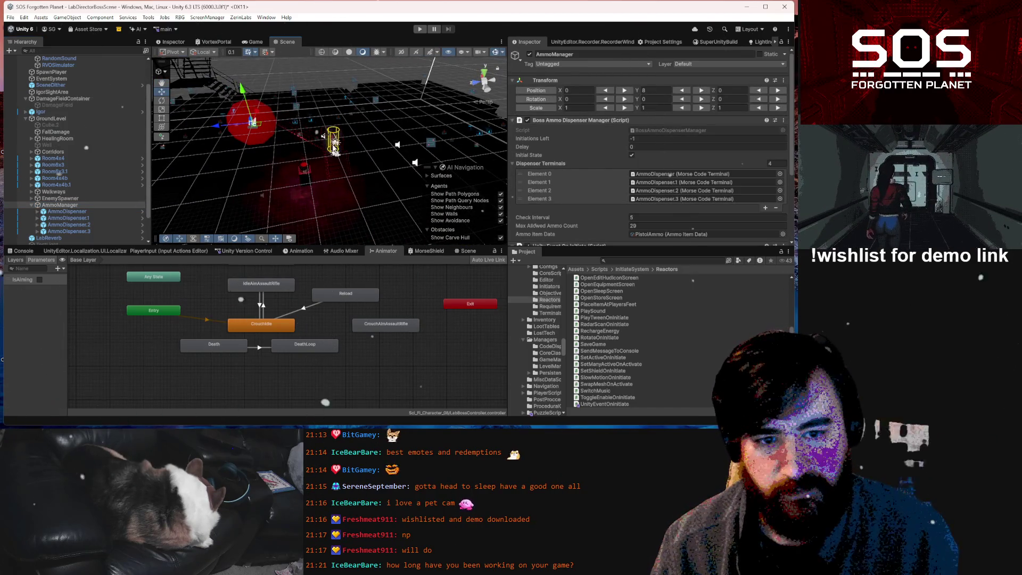
scroll(661, 169, "down", 1)
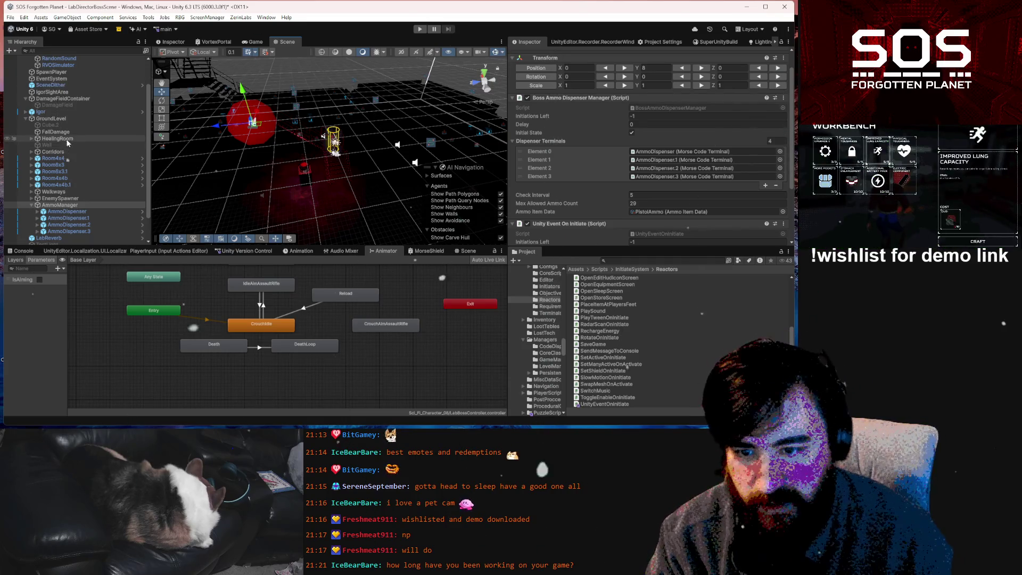
scroll(63, 213, "down", 1)
scroll(62, 200, "up", 2)
left_click(26, 148)
scroll(62, 167, "down", 3)
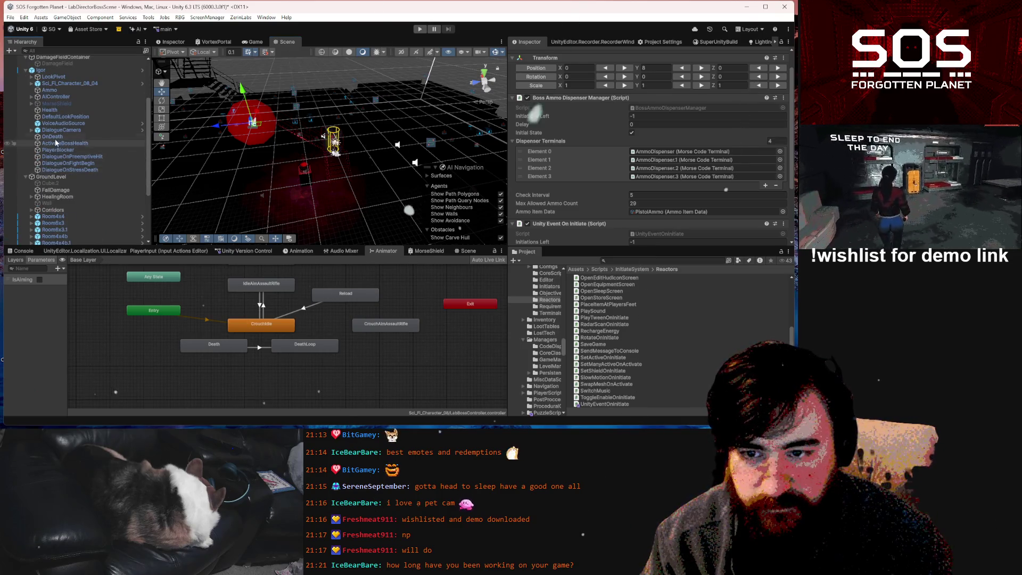
left_click(52, 137)
scroll(586, 151, "down", 5)
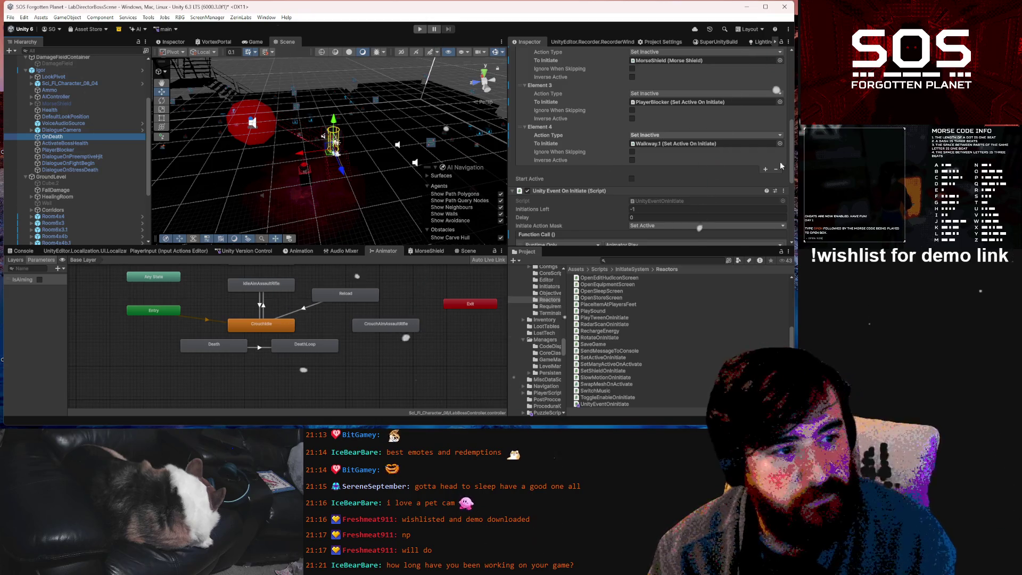
- Add Element 5 to OnDeath's objects-to-initiate list, then view AmmoManager and GroundLevel
left_click(766, 170)
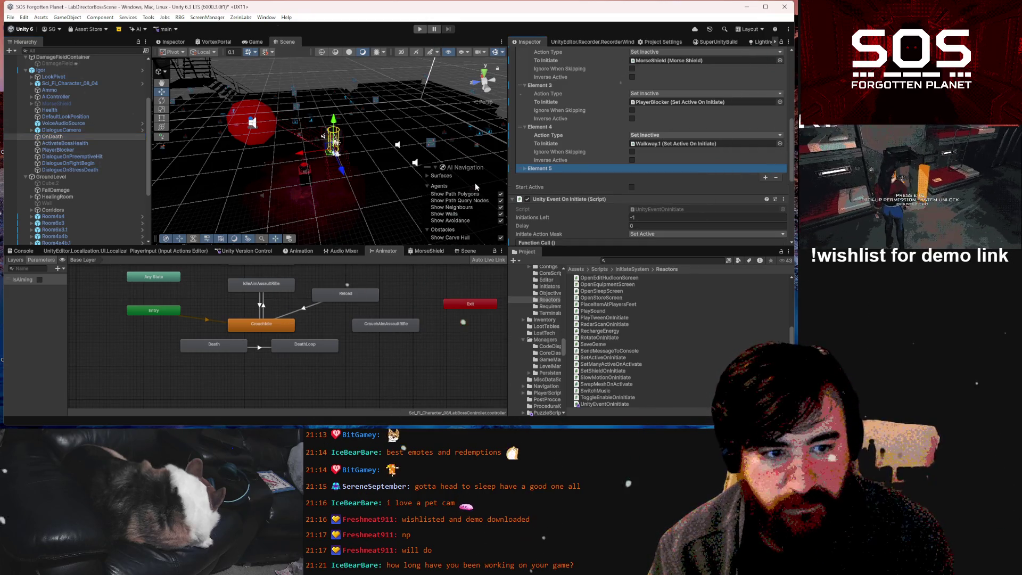
left_click(525, 169)
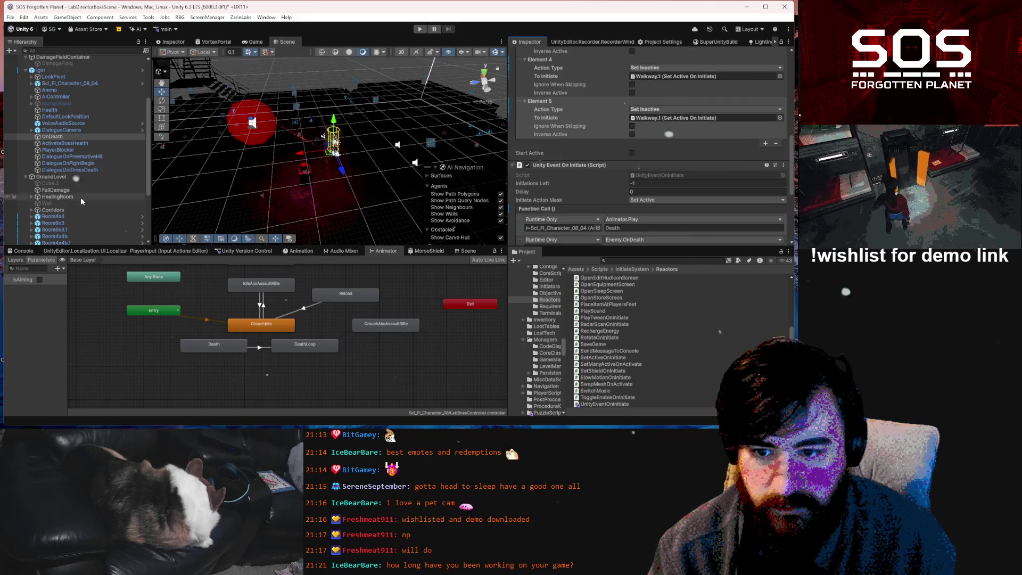
scroll(81, 201, "down", 3)
left_click(59, 213)
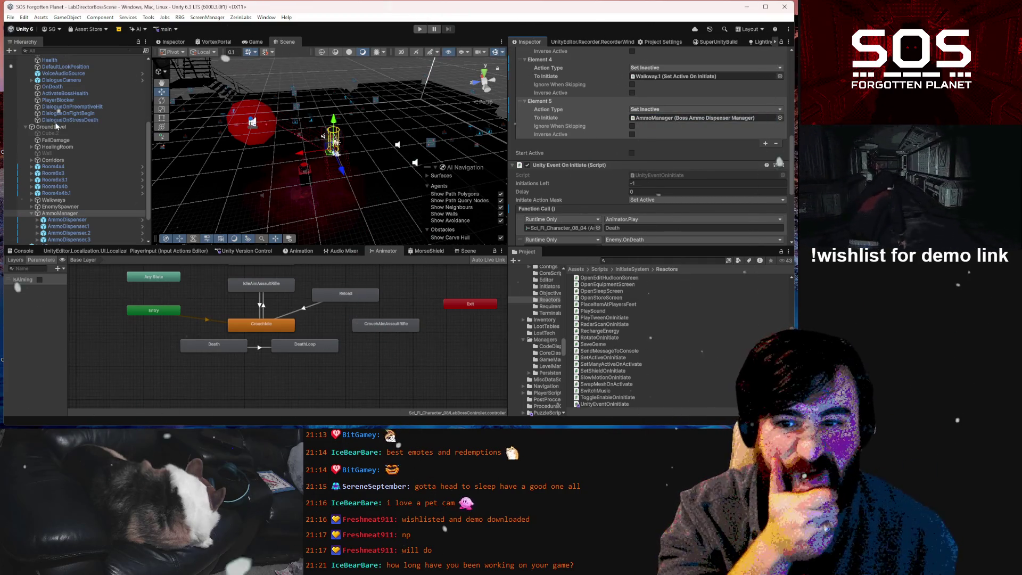
left_click(51, 127)
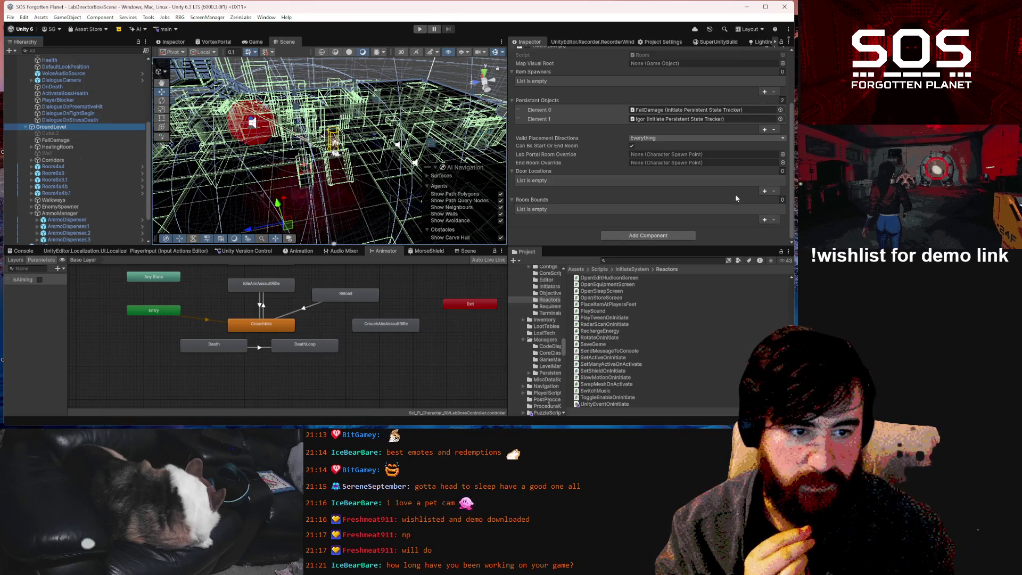
- Add an Initiate Persistent State Tracker component to GroundLevel
left_click(633, 236)
type("initia")
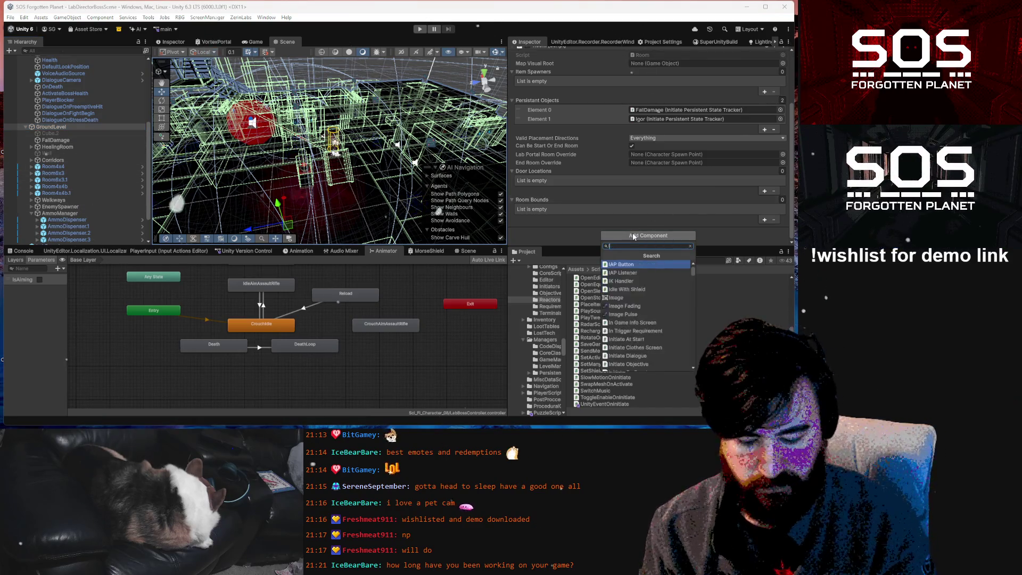
key("Down")
key("Down")
key("Down")
key("Down")
key("Down")
key("Down")
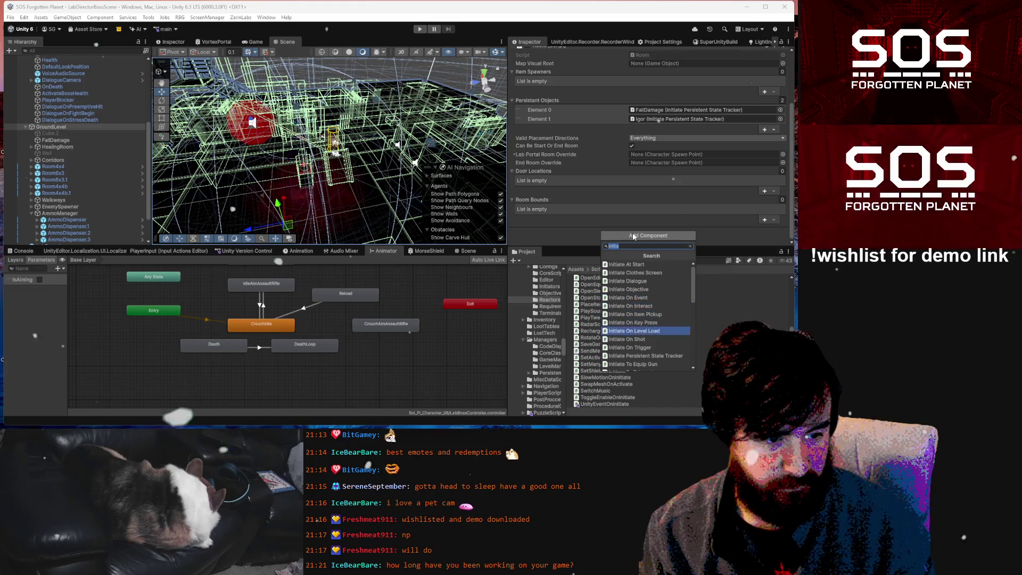
key("Return")
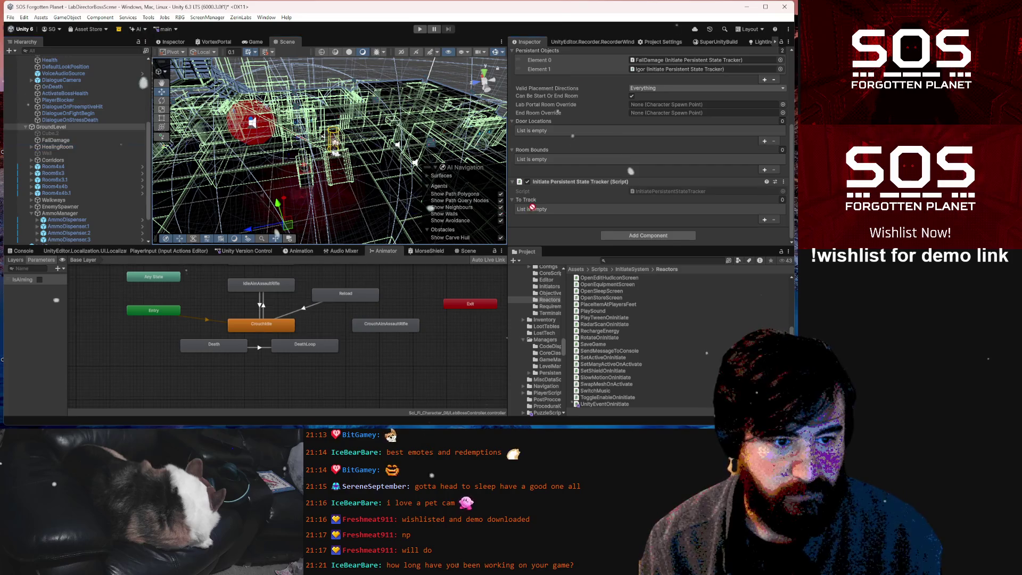
- Track HealingTotem and AmmoManager in the To Track list, then enter play mode
left_click(765, 220)
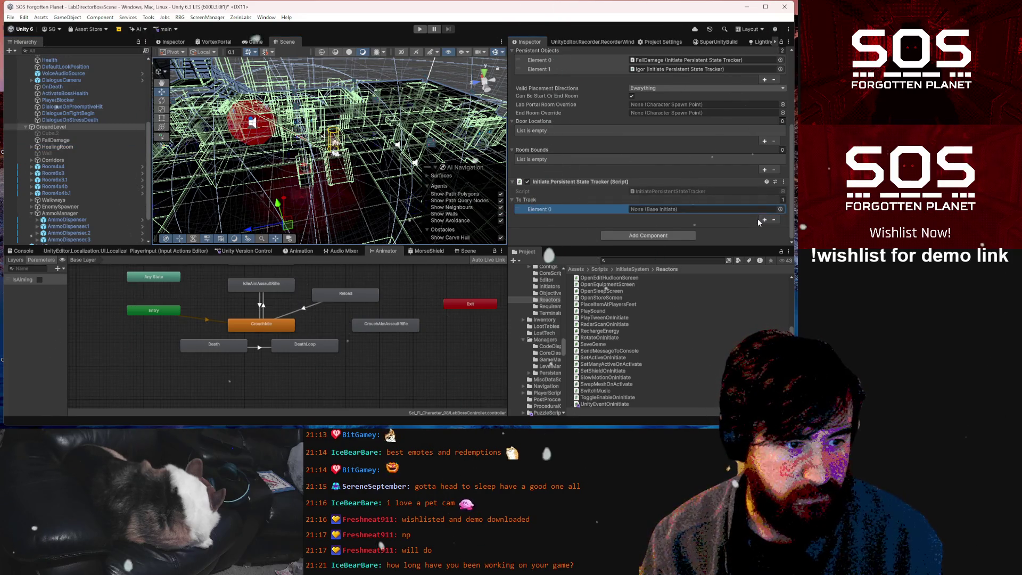
left_click(30, 148)
left_click(31, 147)
left_click_drag(64, 160, 678, 213)
scroll(59, 176, "down", 5)
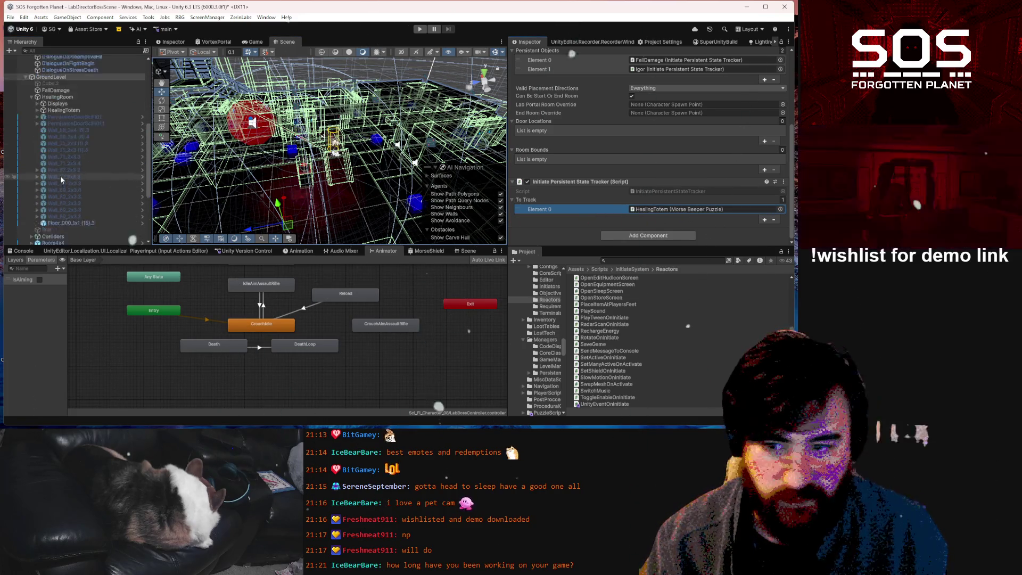
scroll(70, 201, "down", 3)
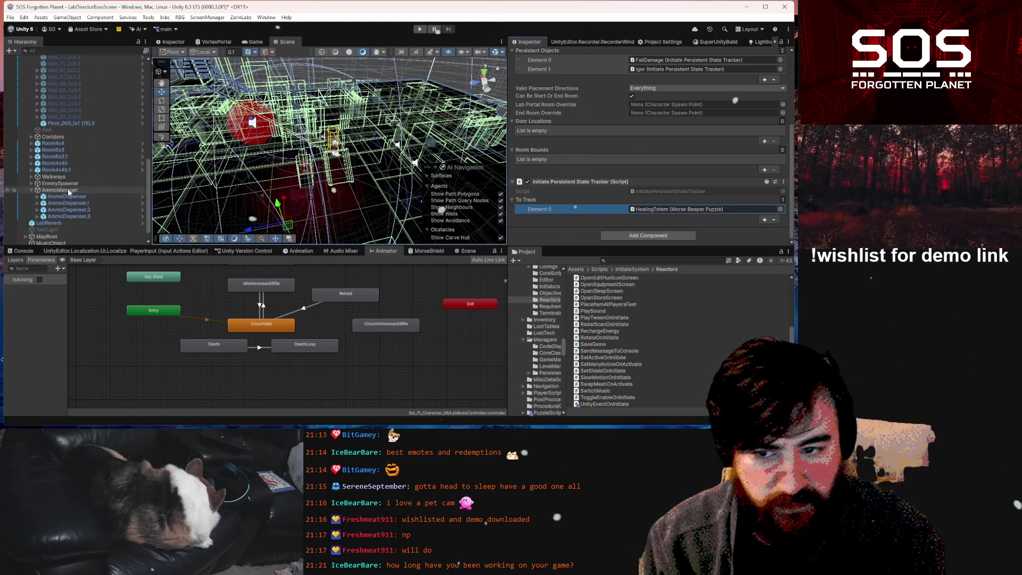
left_click_drag(530, 199, 533, 204)
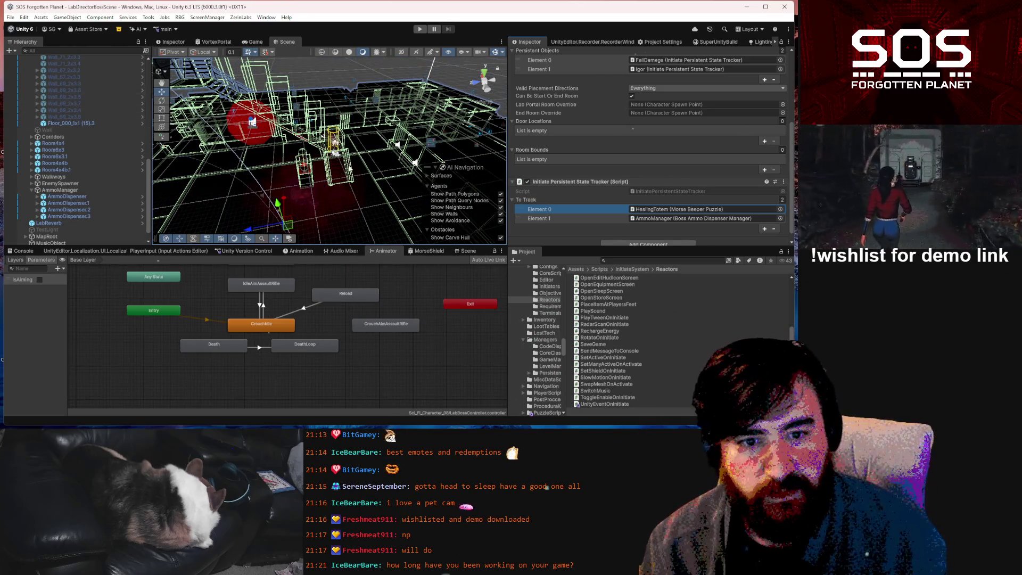
left_click(76, 169)
scroll(86, 133, "up", 10)
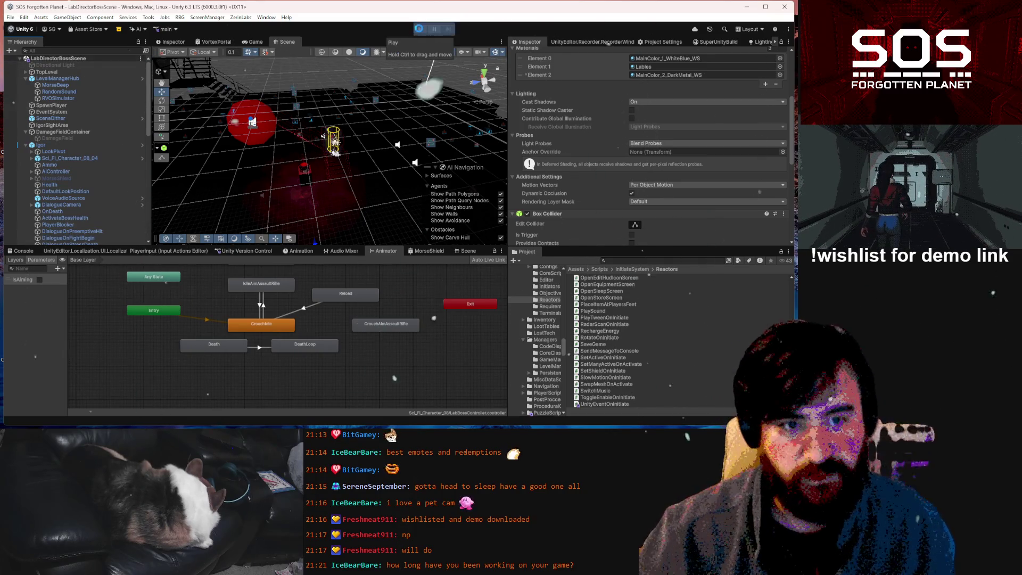
left_click(420, 30)
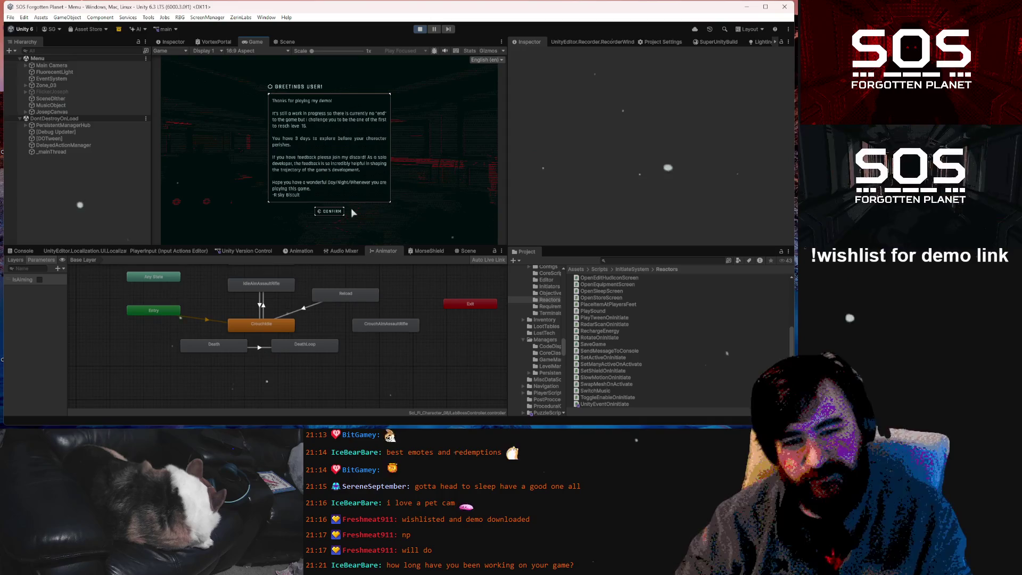
- Dismiss the greeting, enlarge the Game view, and load the first saved game
left_click(334, 212)
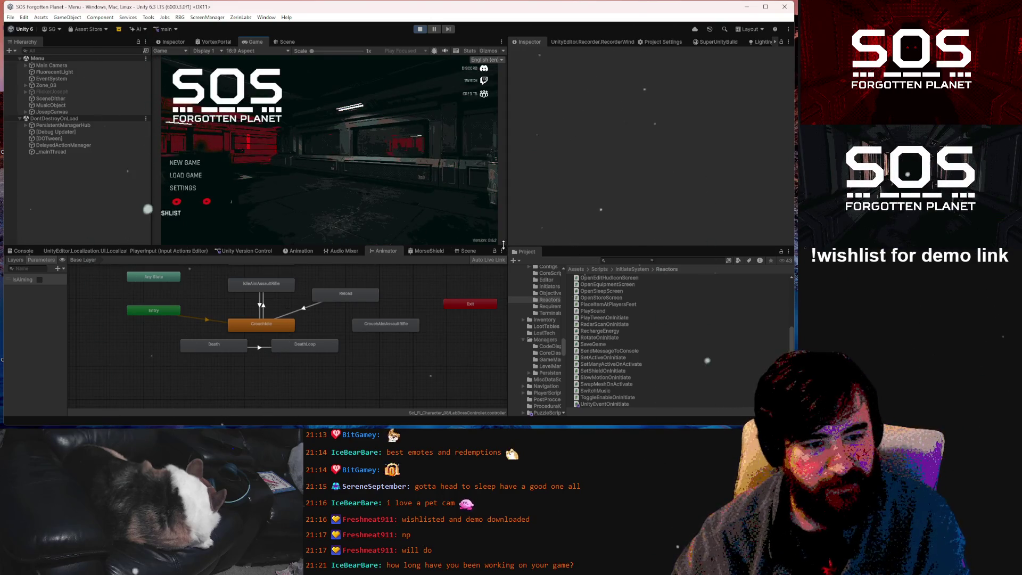
left_click_drag(503, 244, 504, 317)
left_click_drag(509, 194, 606, 194)
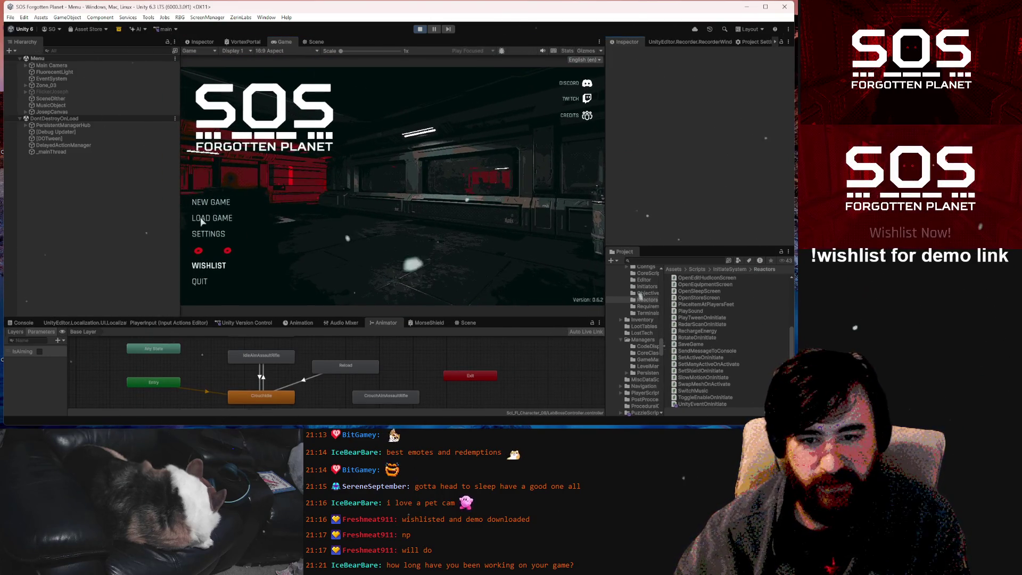
left_click_drag(182, 163, 130, 163)
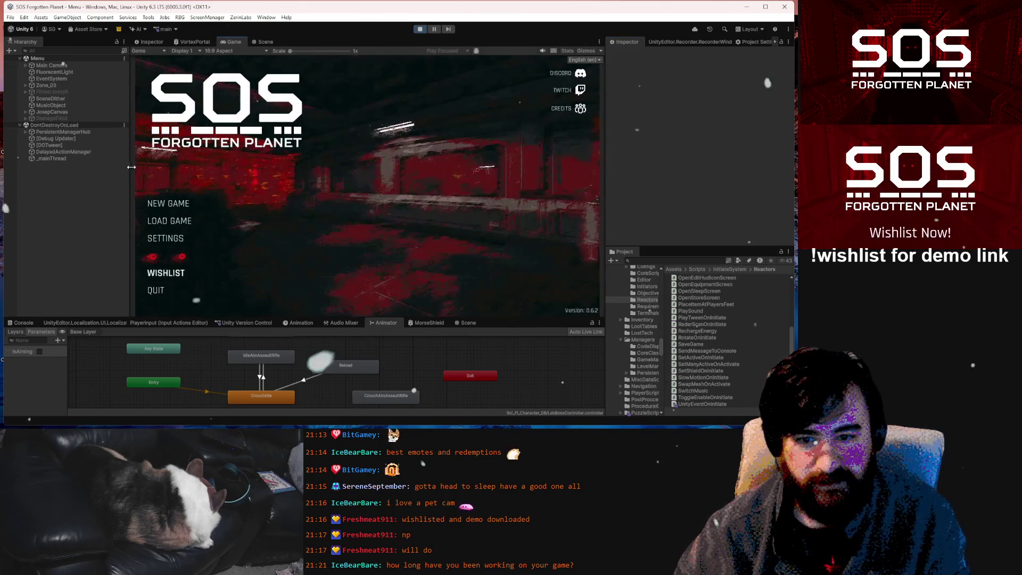
left_click(169, 223)
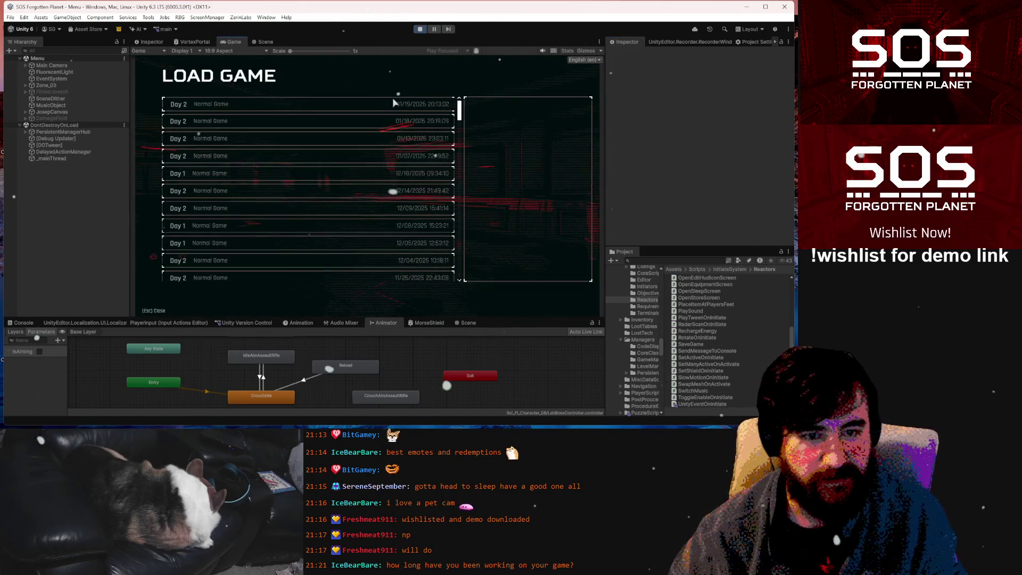
left_click(525, 272)
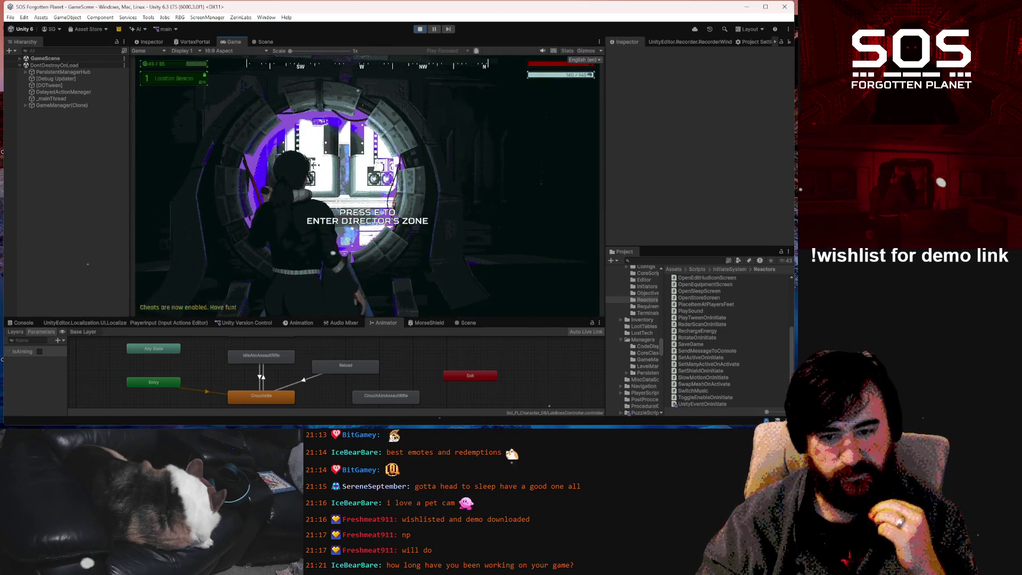
- Enter the Director's Zone, close the MorseShield and VortexPortal panels while paused, then resume
key("e")
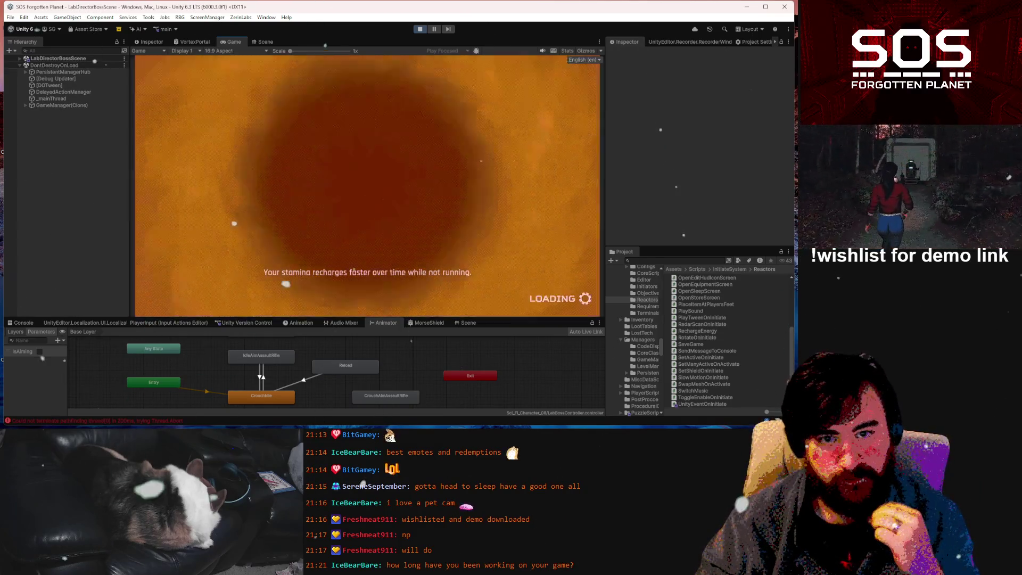
key("Escape")
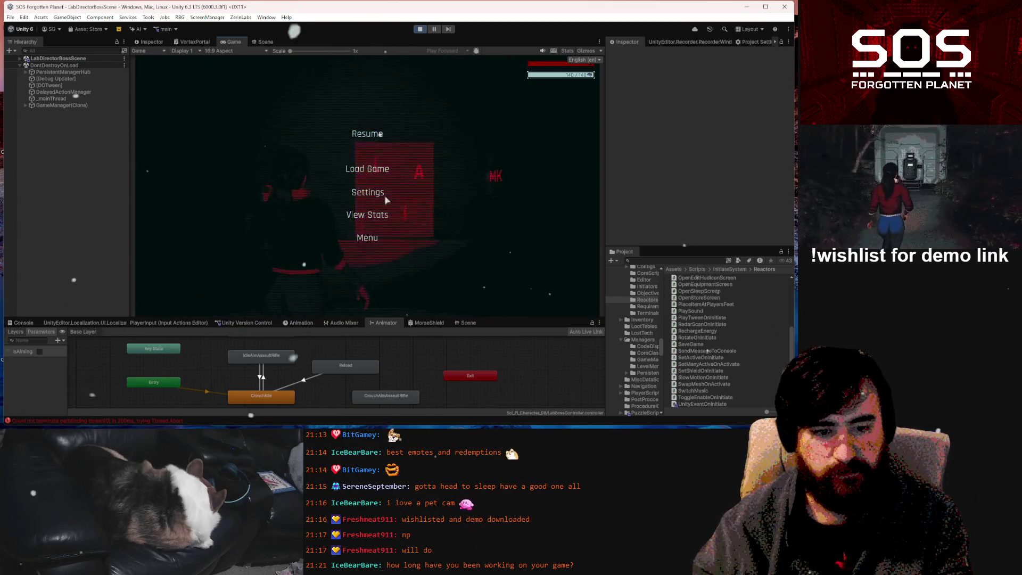
right_click(430, 323)
left_click(448, 336)
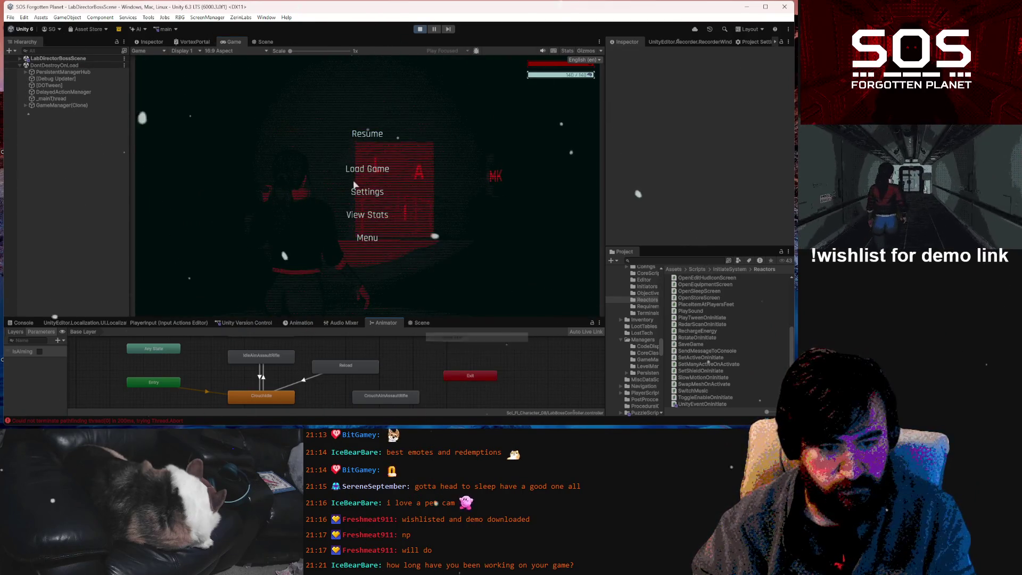
right_click(191, 42)
left_click(240, 55)
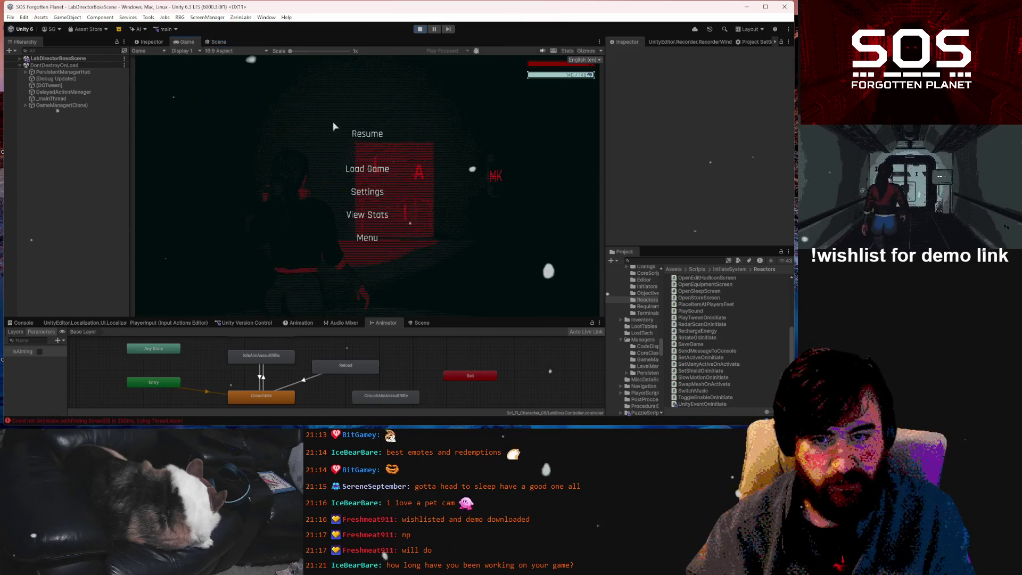
key("ctrl+s")
left_click(375, 136)
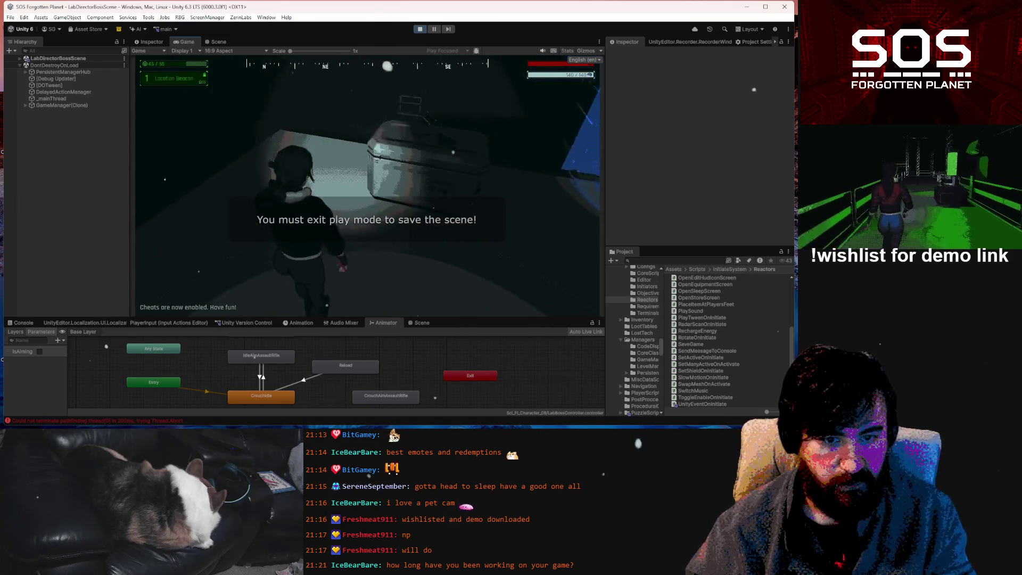
- Walk to the MK machine, send letter M, and click through Igor and Clara's dialogue
key("e")
key("w")
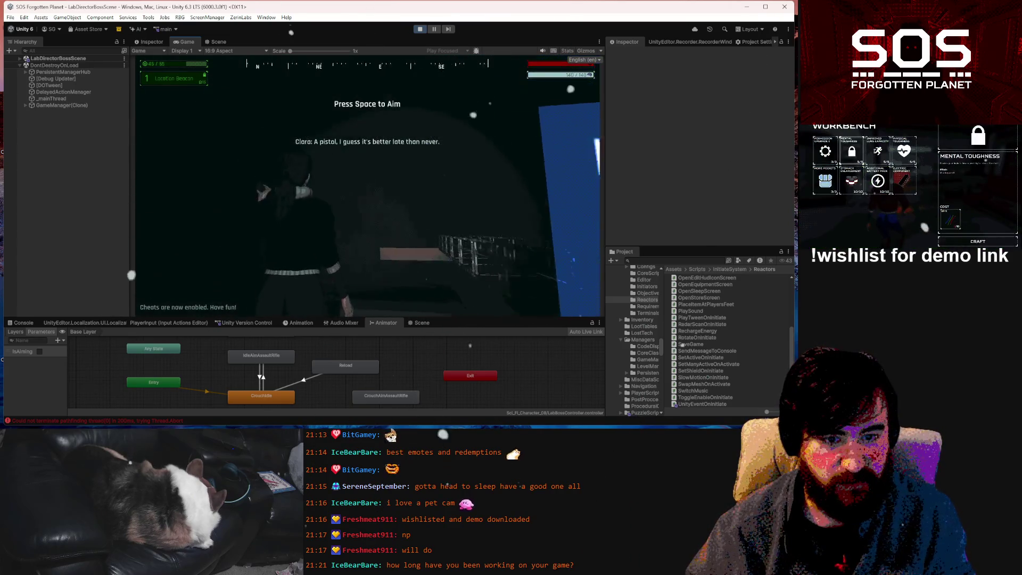
key("w")
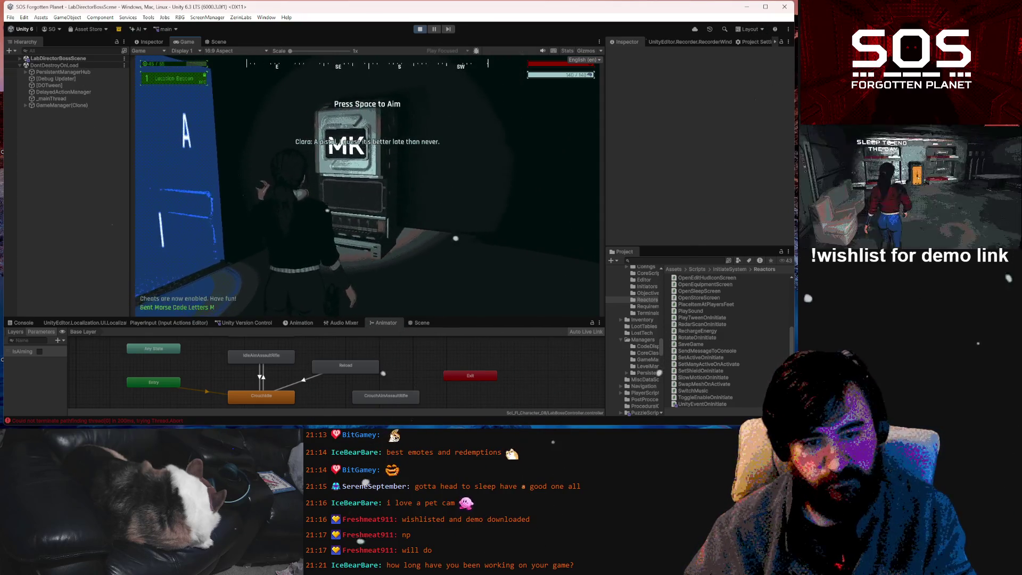
key("e")
key("e")
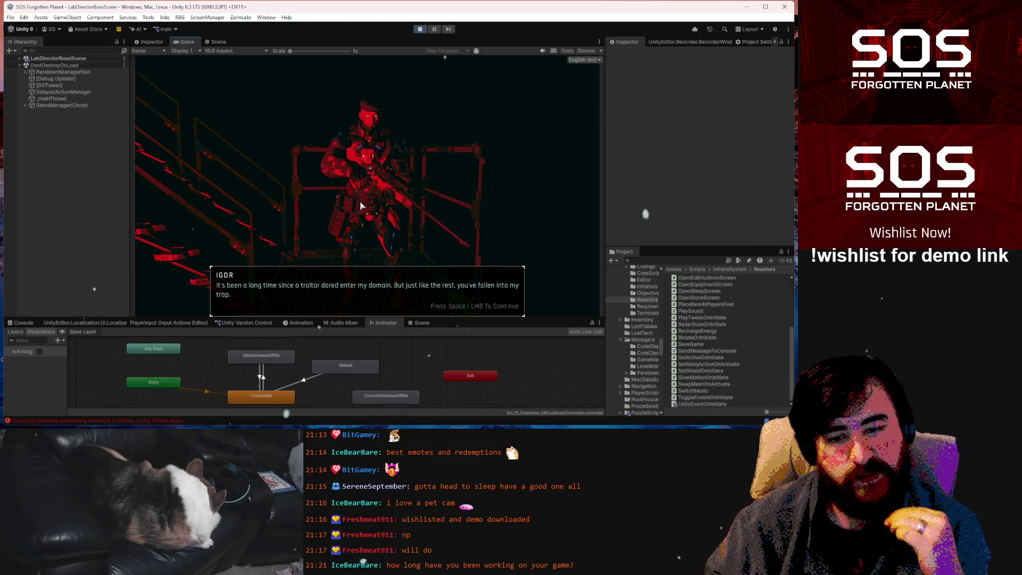
left_click(421, 197)
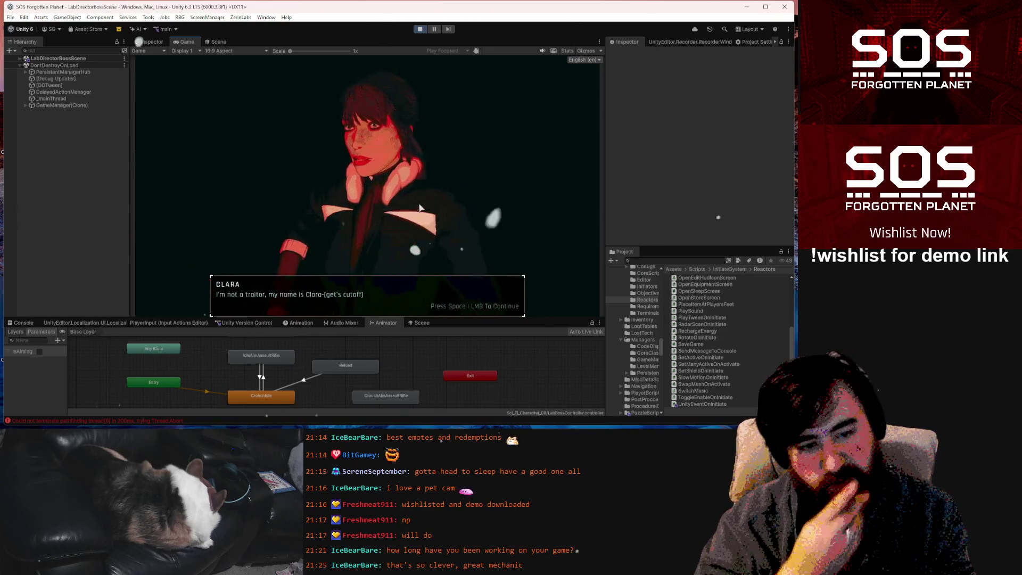
left_click(421, 197)
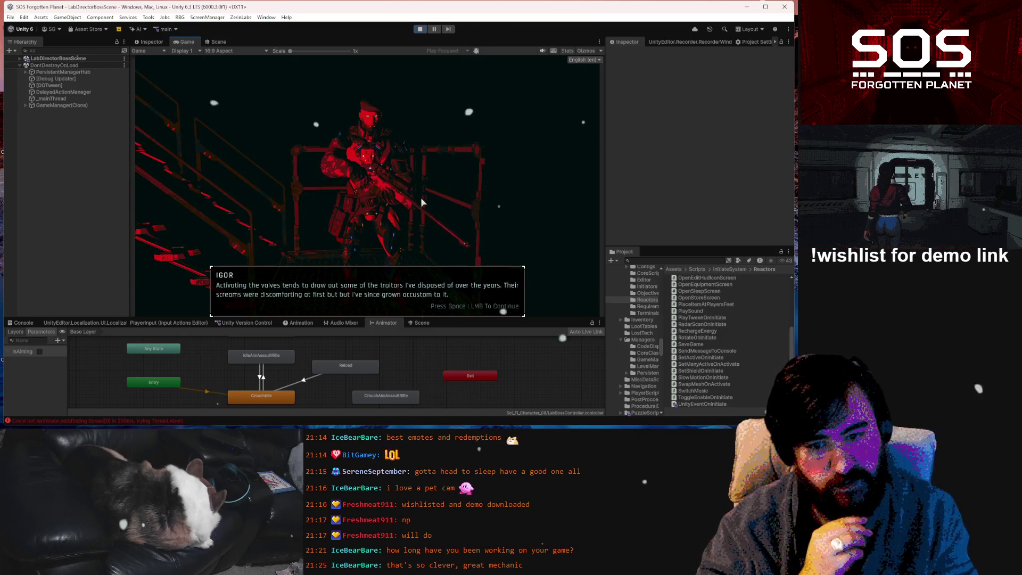
left_click(421, 198)
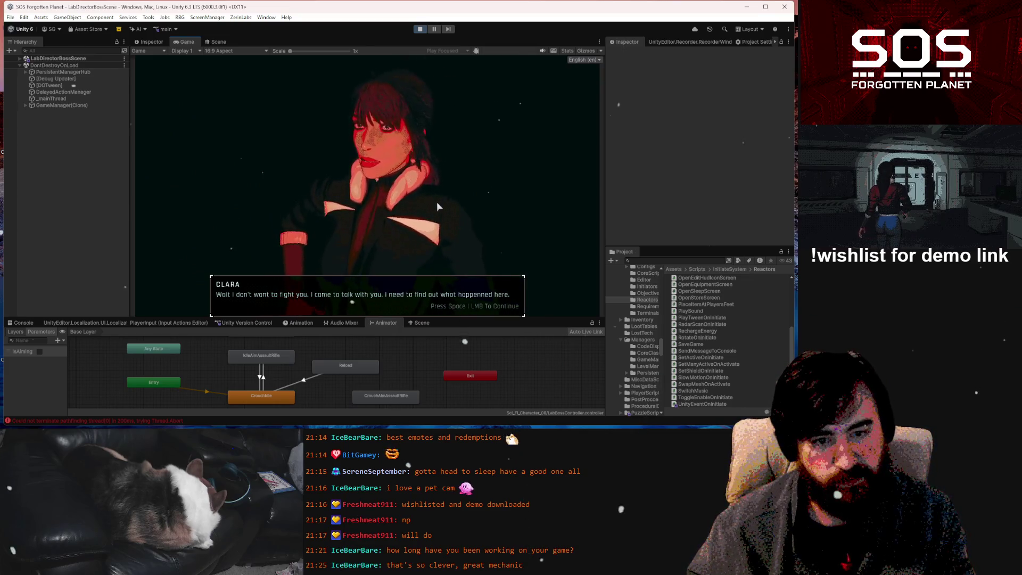
left_click(437, 206)
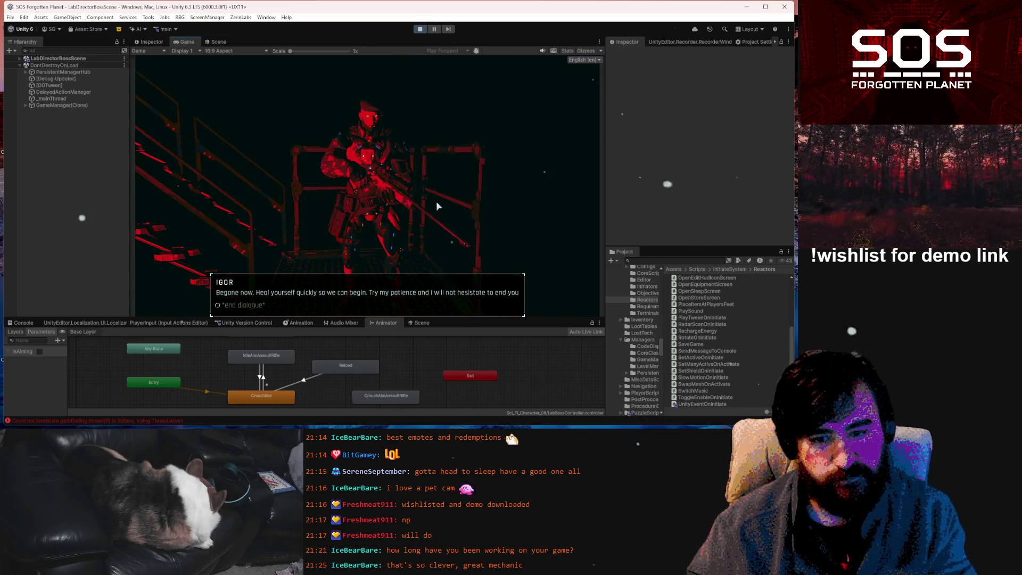
left_click(438, 207)
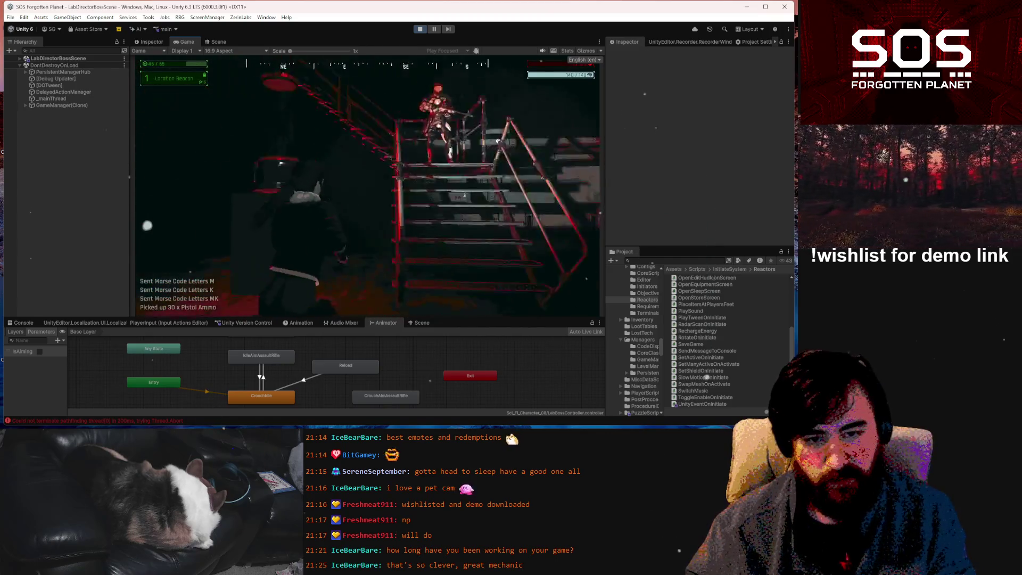
- Walk the character past the NK wall panel, through the lit doorways and dark corridor to the red-lit stairs
key("w")
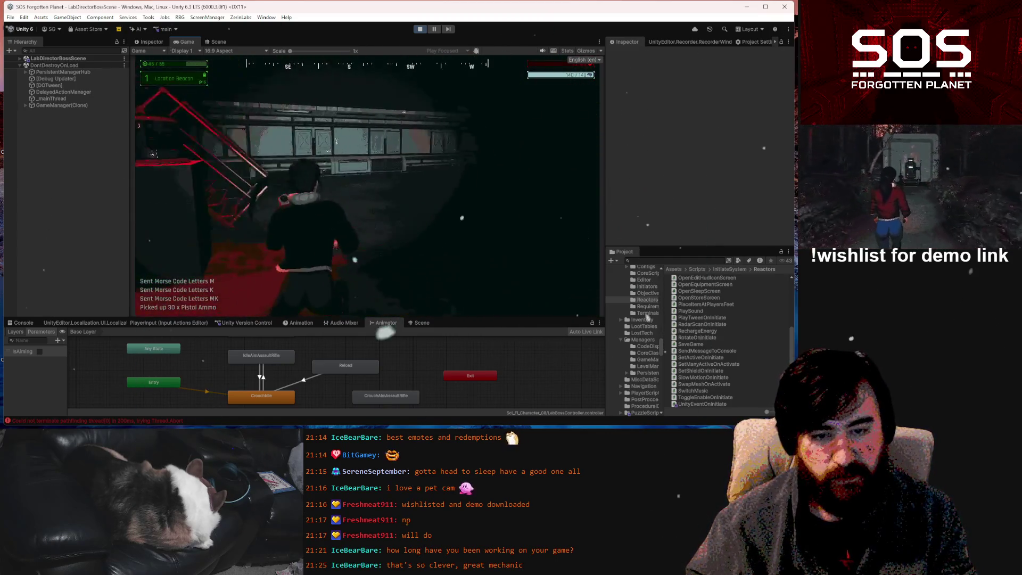
key("a")
key("w")
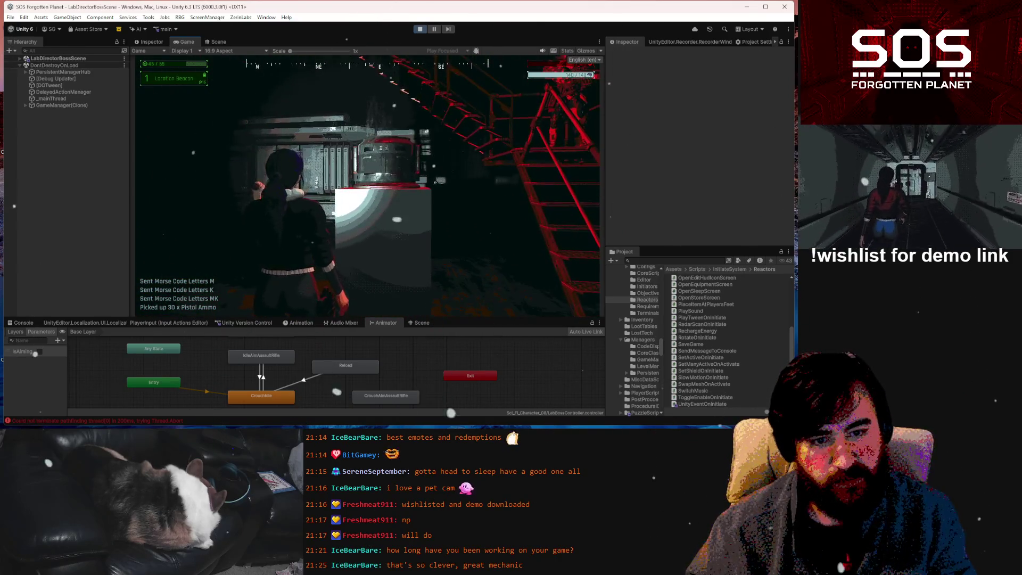
key("w")
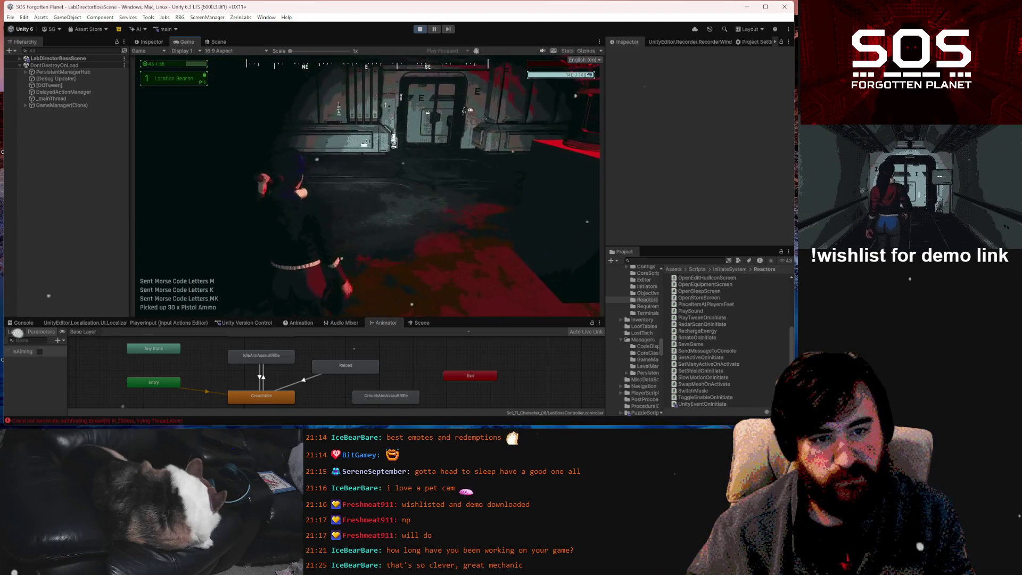
key("a")
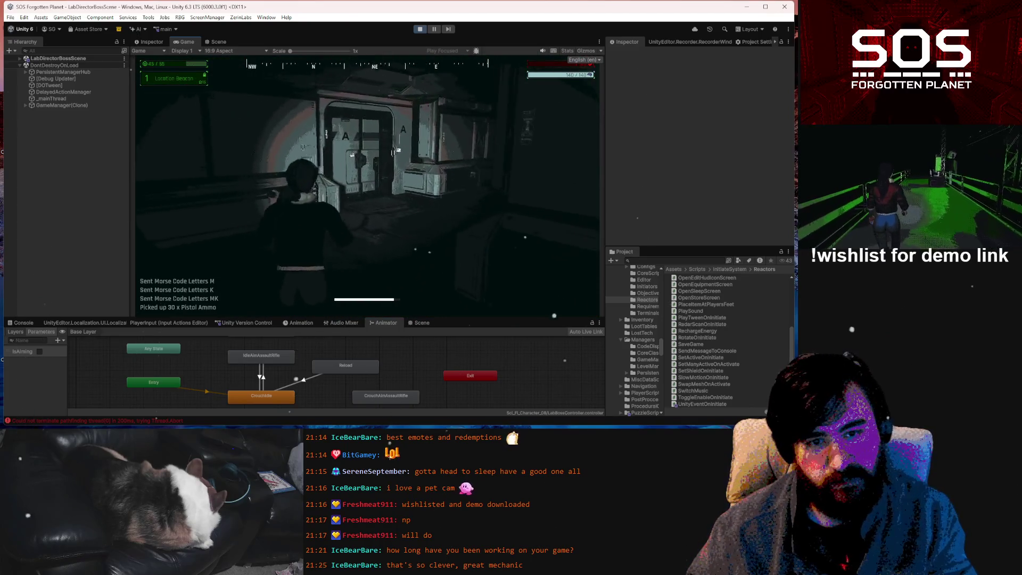
key("w")
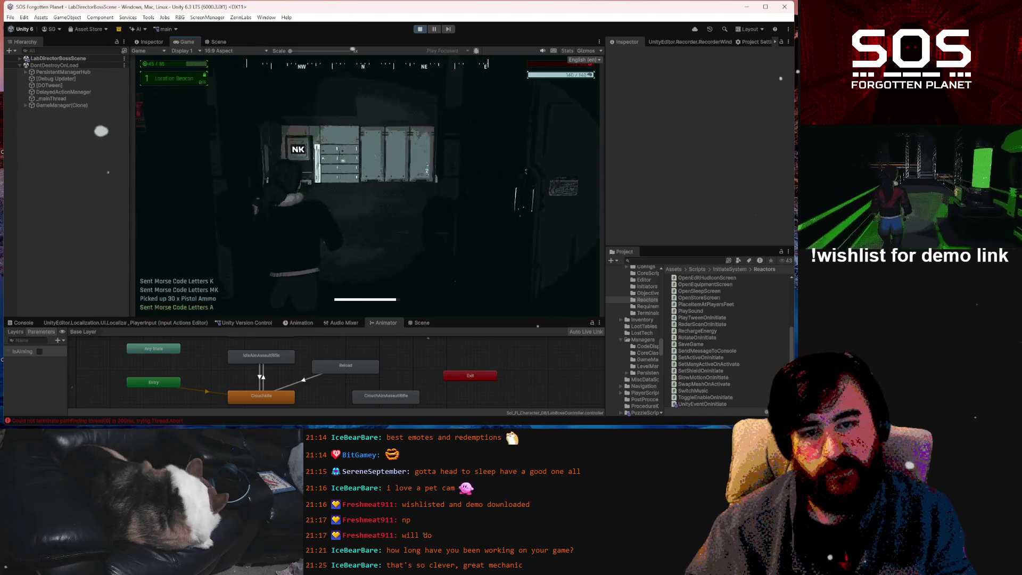
key("w")
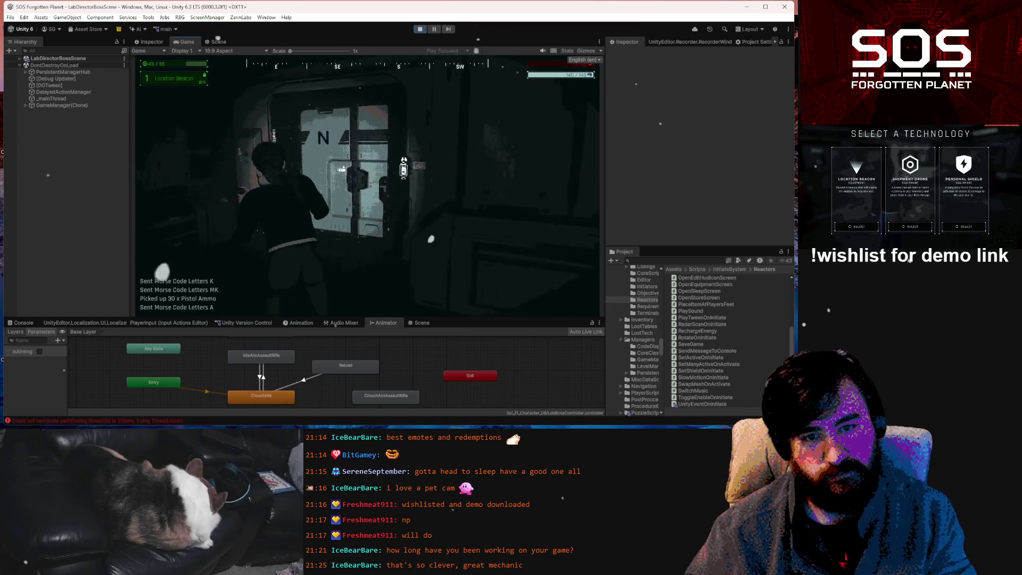
key("w")
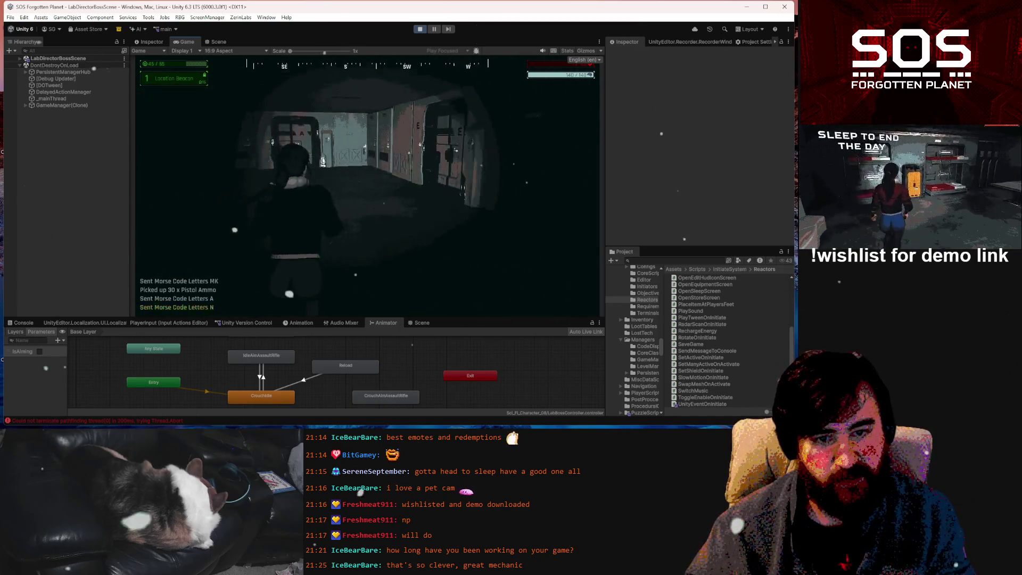
key("w")
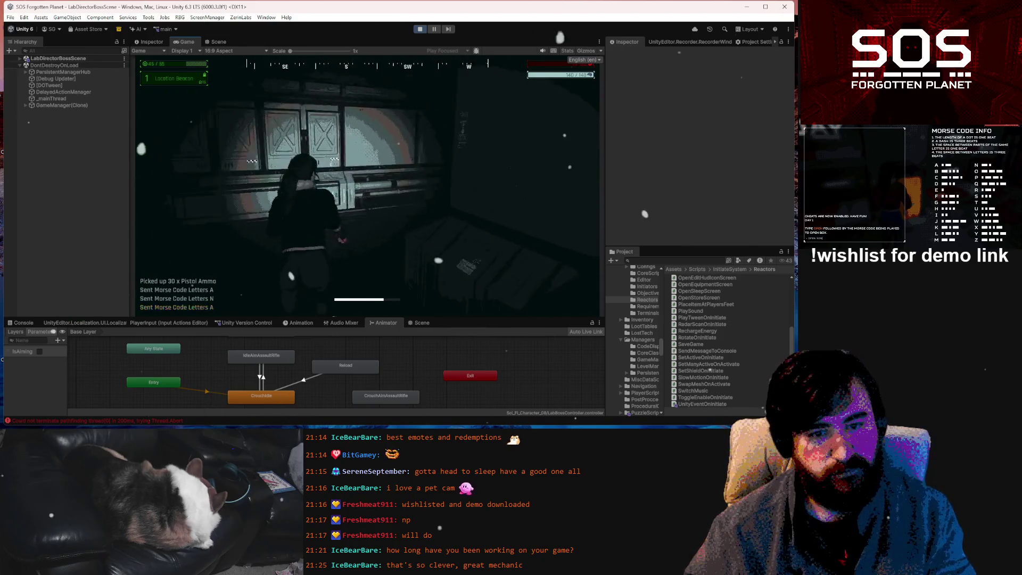
key("w")
key("w")
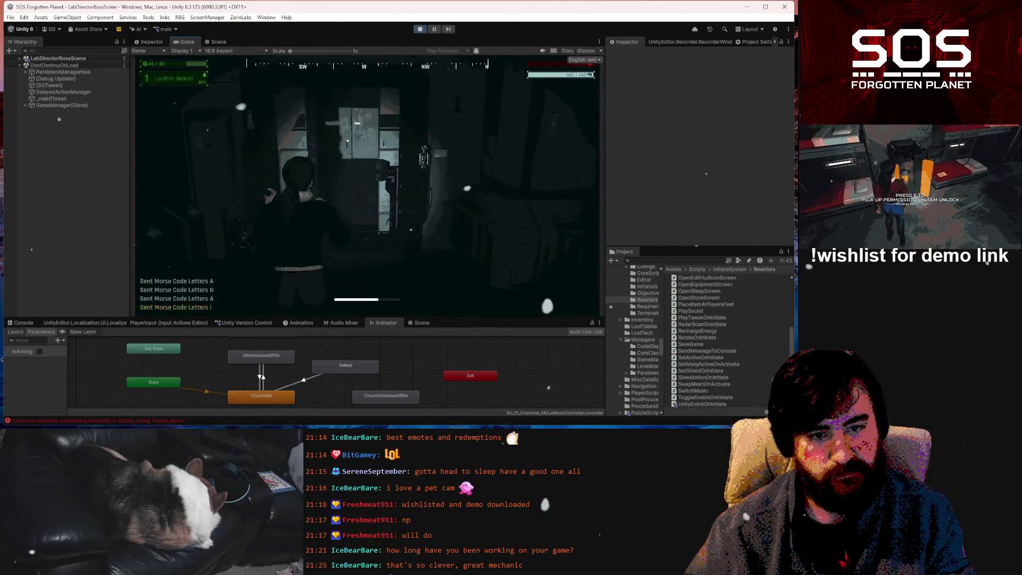
key("w")
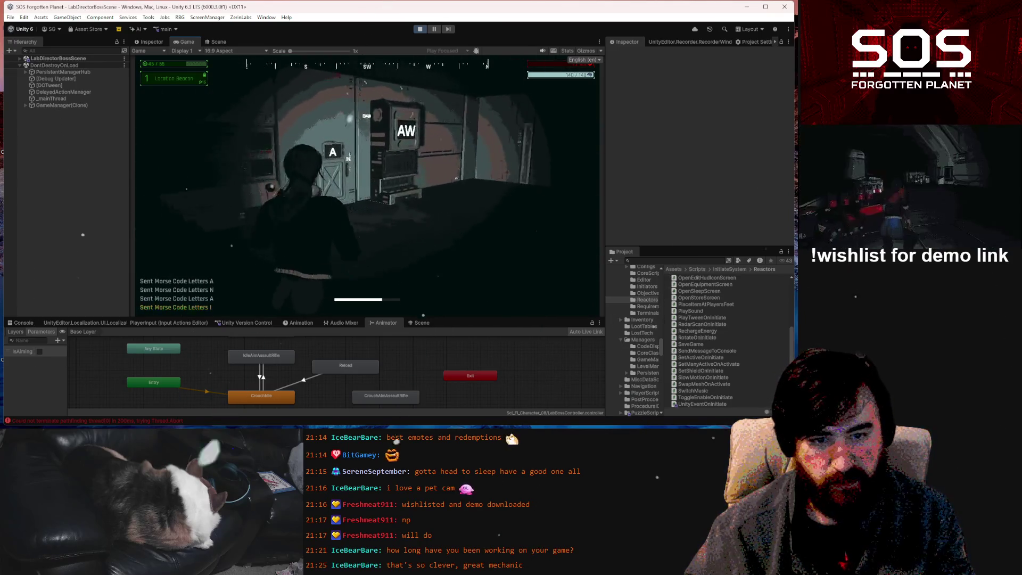
key("w")
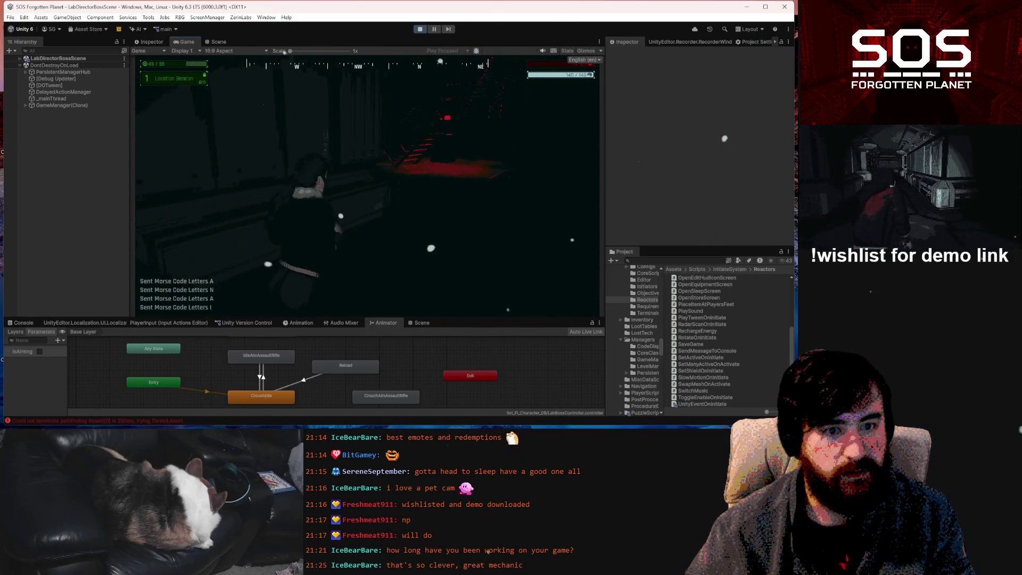
key("w")
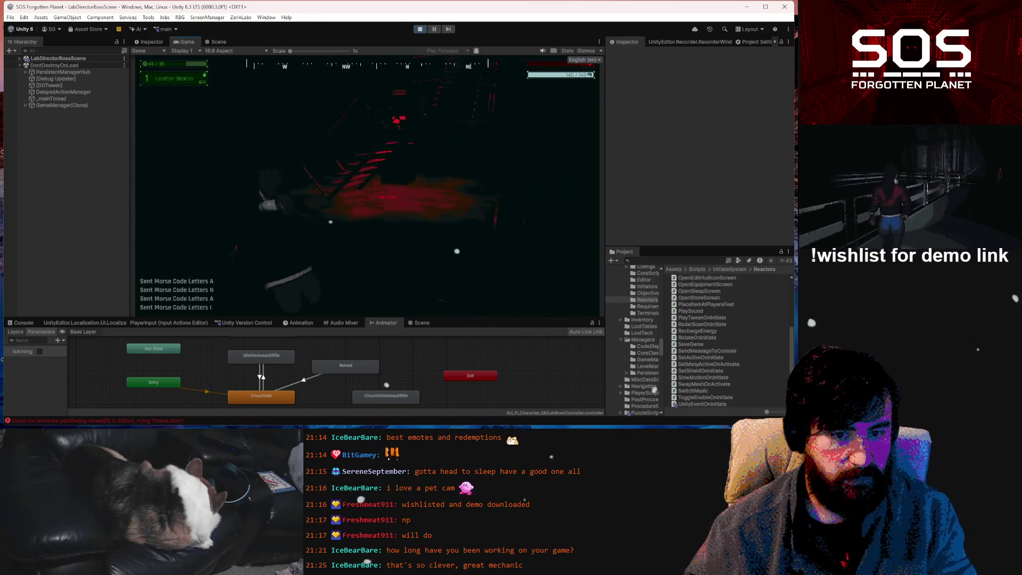
key("w")
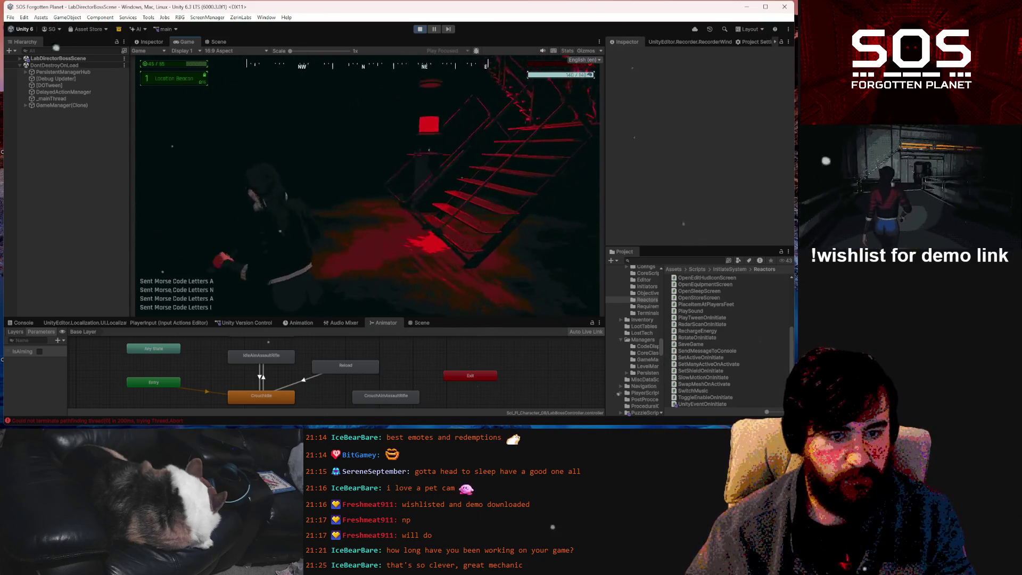
key("w")
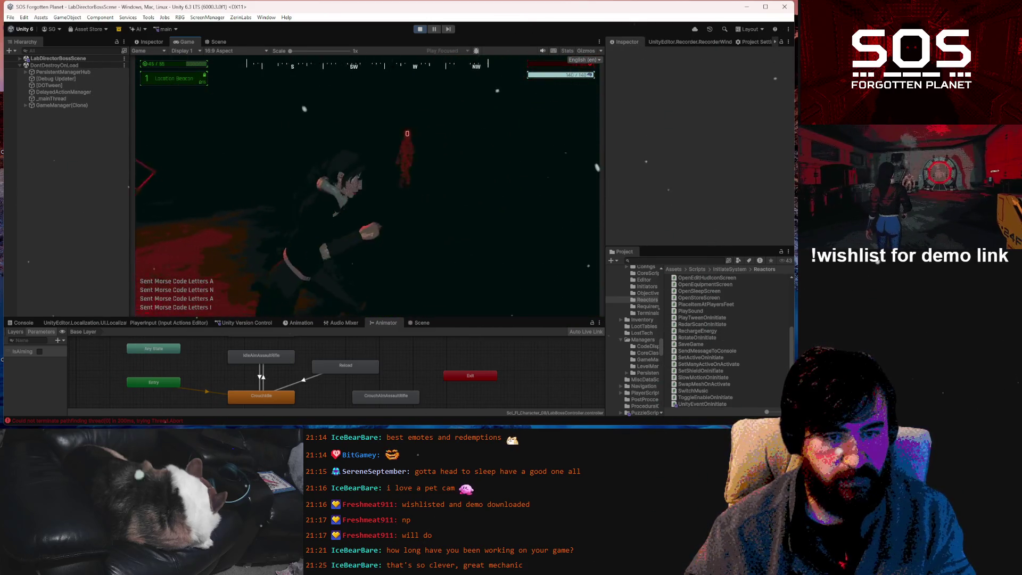
key("w")
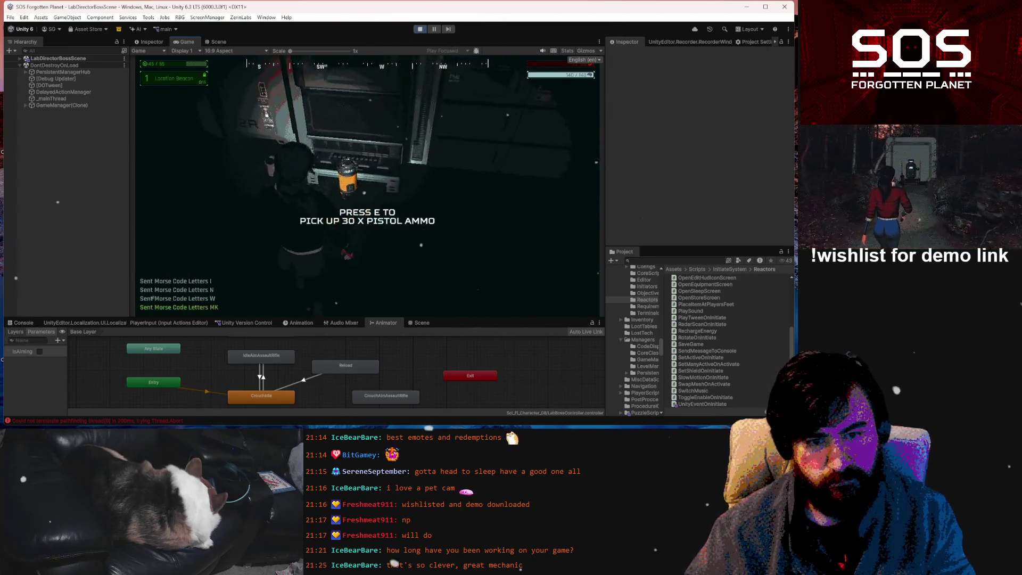
- Pick up the 30 pistol ammo, then bring up the game's pause menu
key("e")
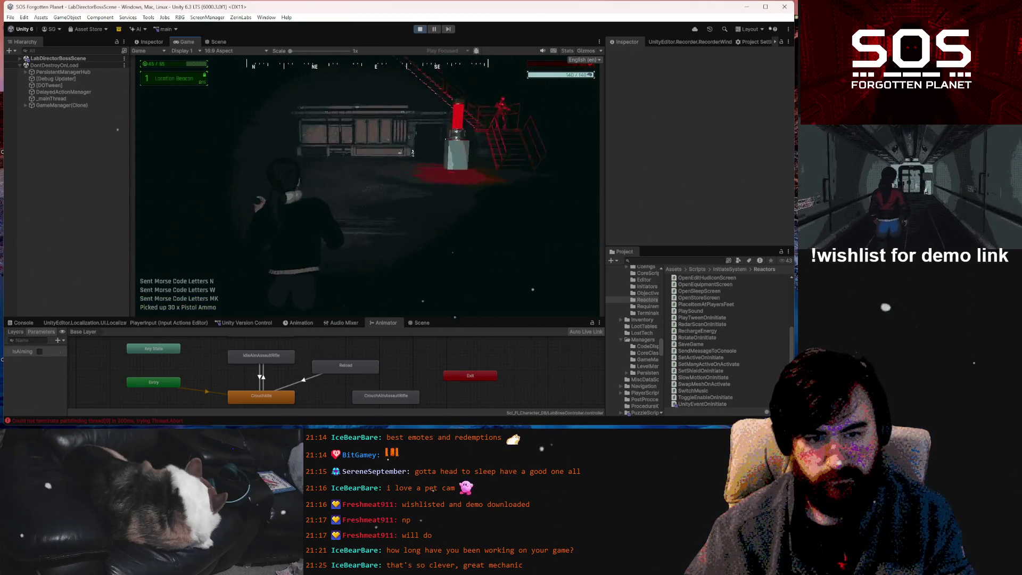
key("Escape")
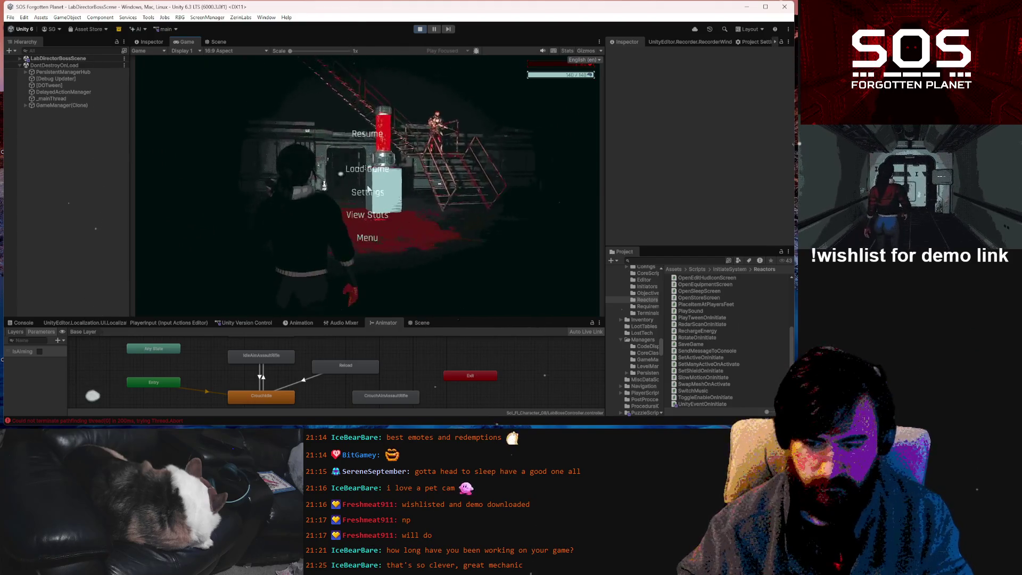
- Inspect the 'Could not terminate pathfinding thread' error in the Console, then clear it
left_click(18, 326)
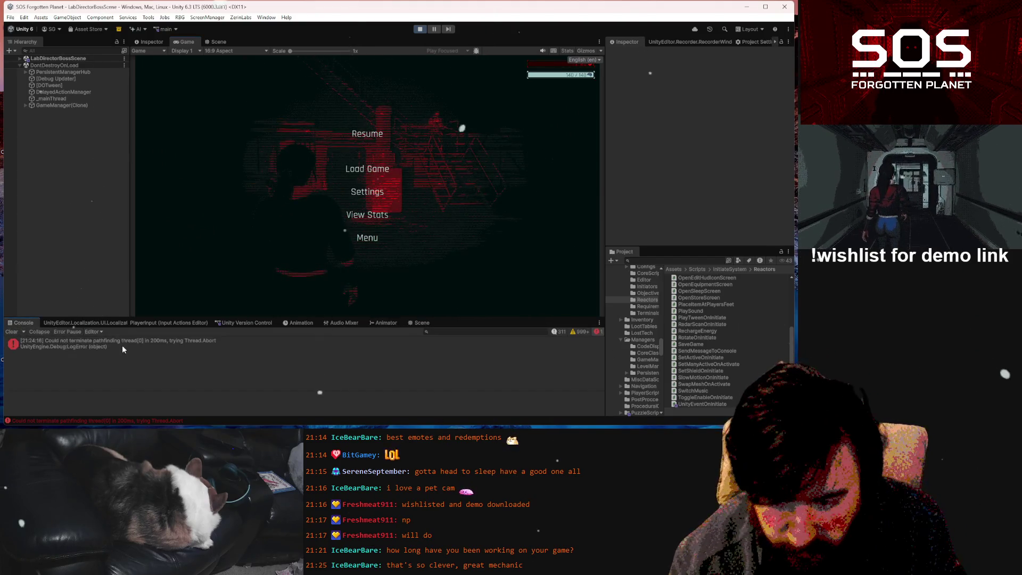
left_click(118, 344)
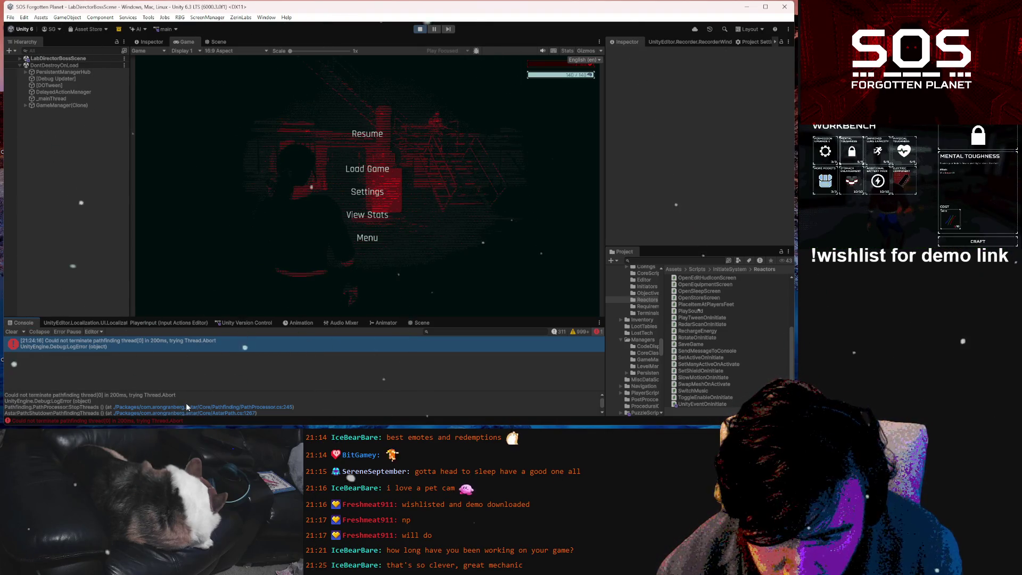
scroll(187, 403, "down", 1)
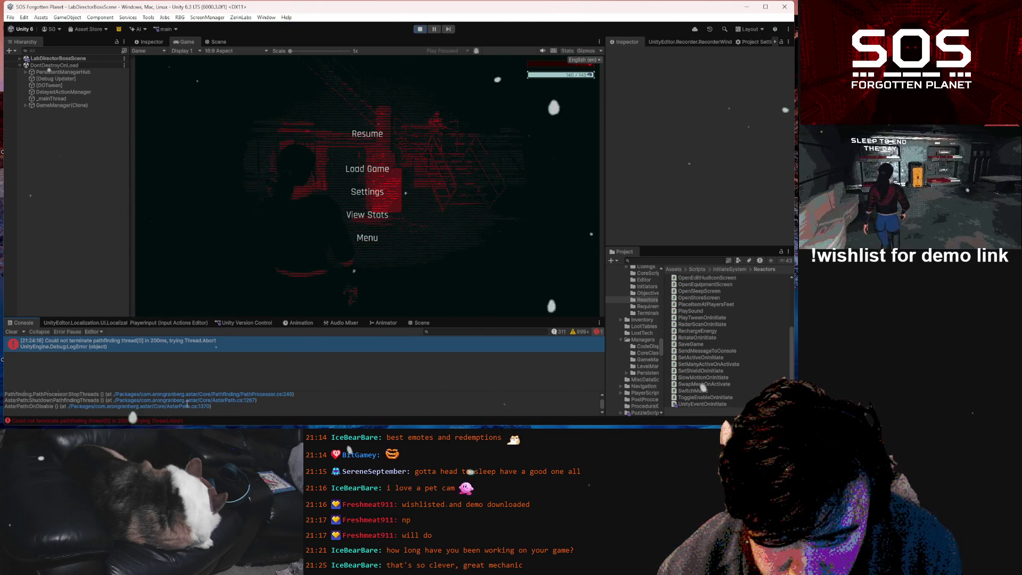
scroll(187, 403, "up", 1)
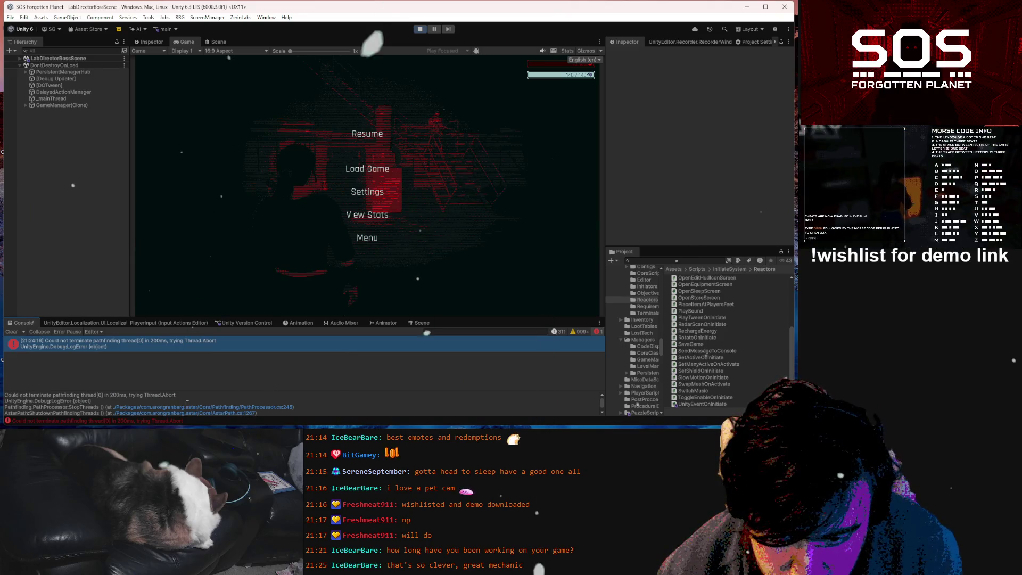
left_click(11, 331)
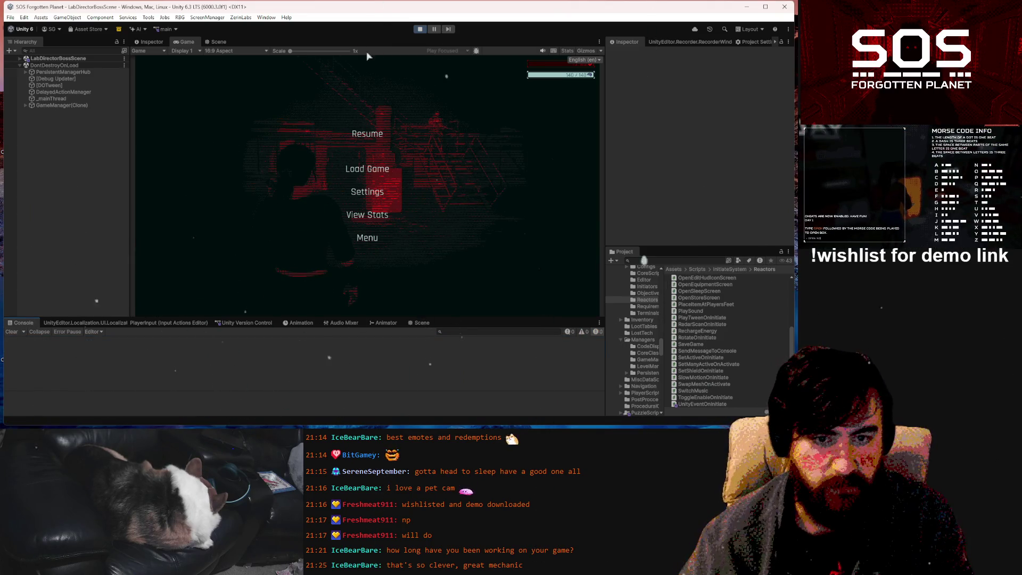
- Glance at the Scene view, return to the Game view, and resume the game
left_click(217, 43)
left_click(184, 42)
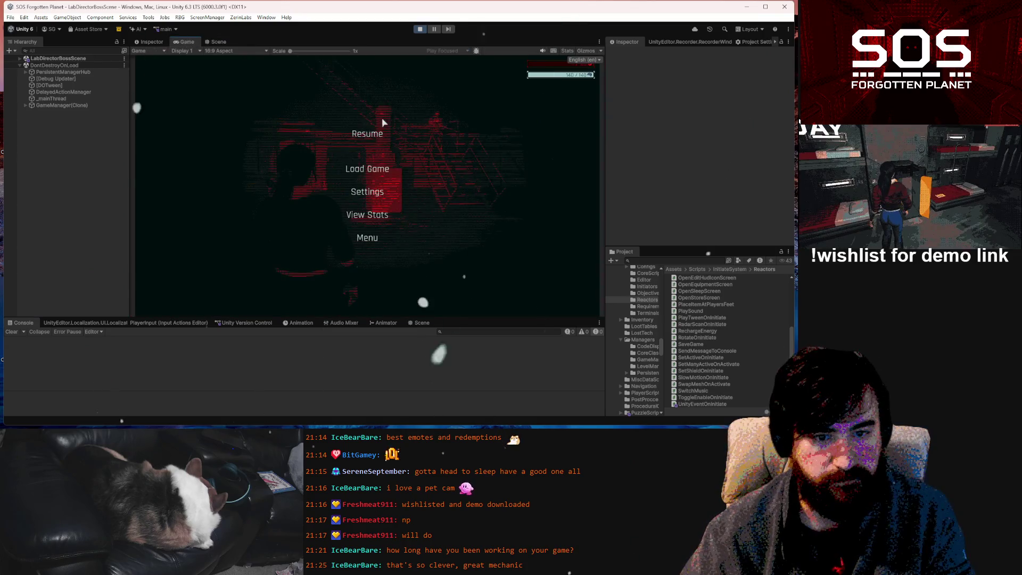
left_click(381, 131)
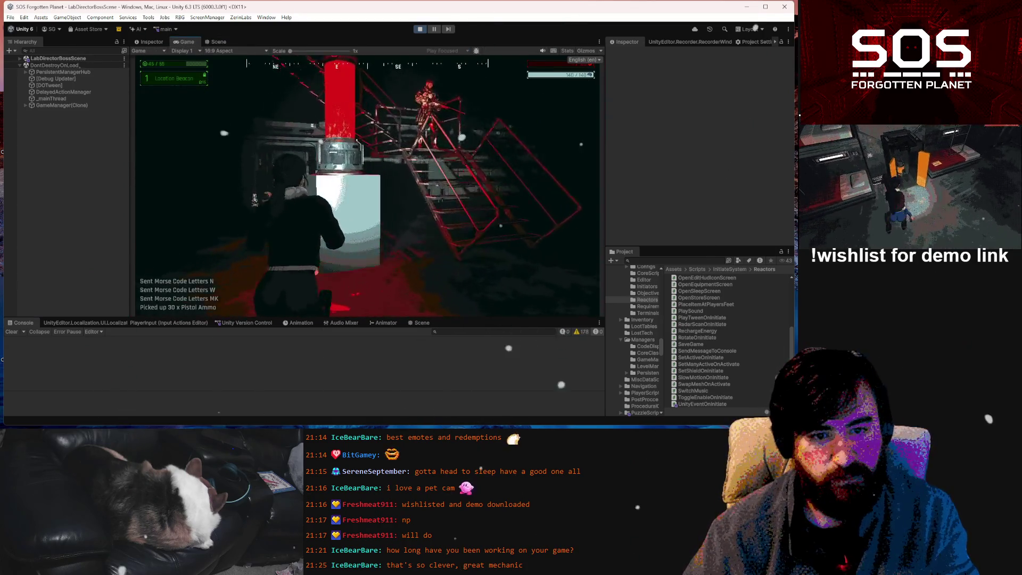
- Activate the reactor to begin the fight against the shielded Igor on the stairs
key("e")
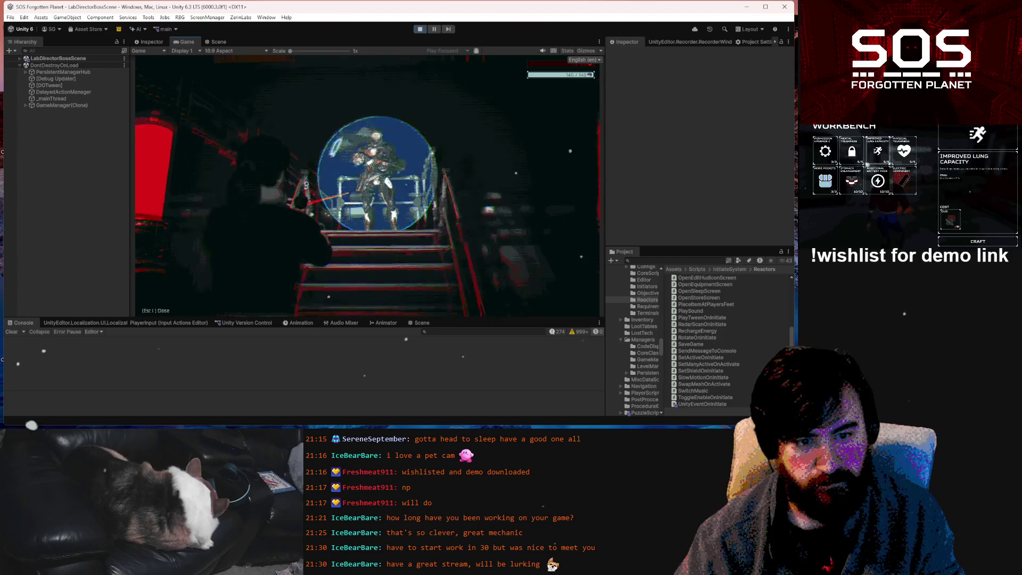
- Bring up the Objectives and Morse Code overlay during the Igor fight
key("o")
key("o")
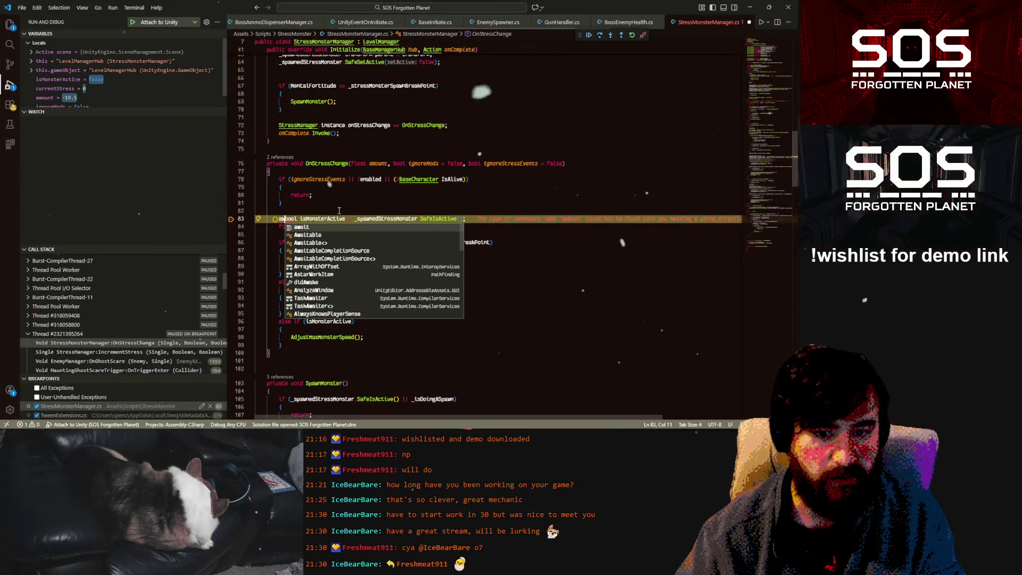
- Undo the stray 'aw' on line 83 and remove that line's breakpoint
key("ctrl+z")
left_click(326, 210)
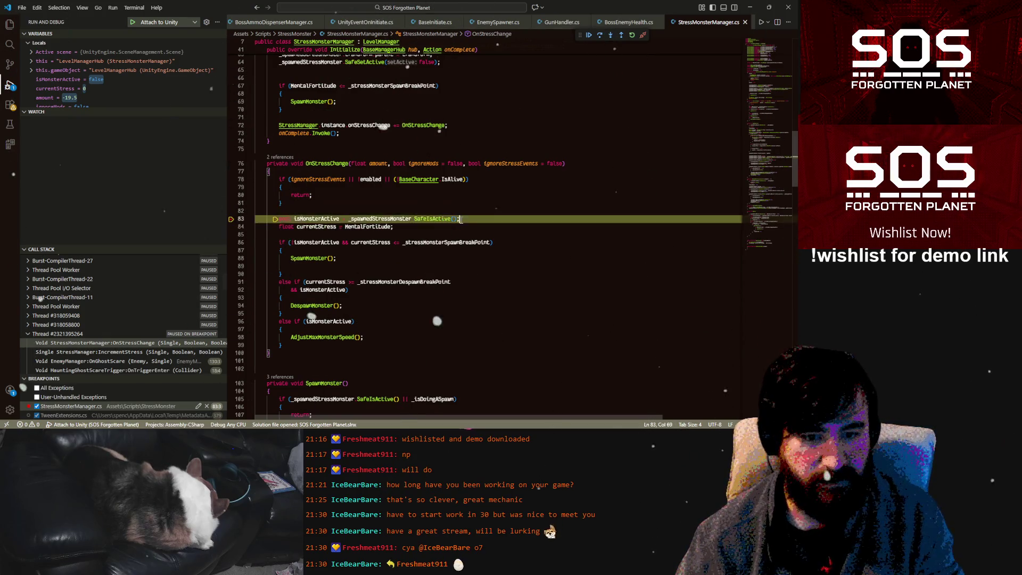
left_click(309, 234)
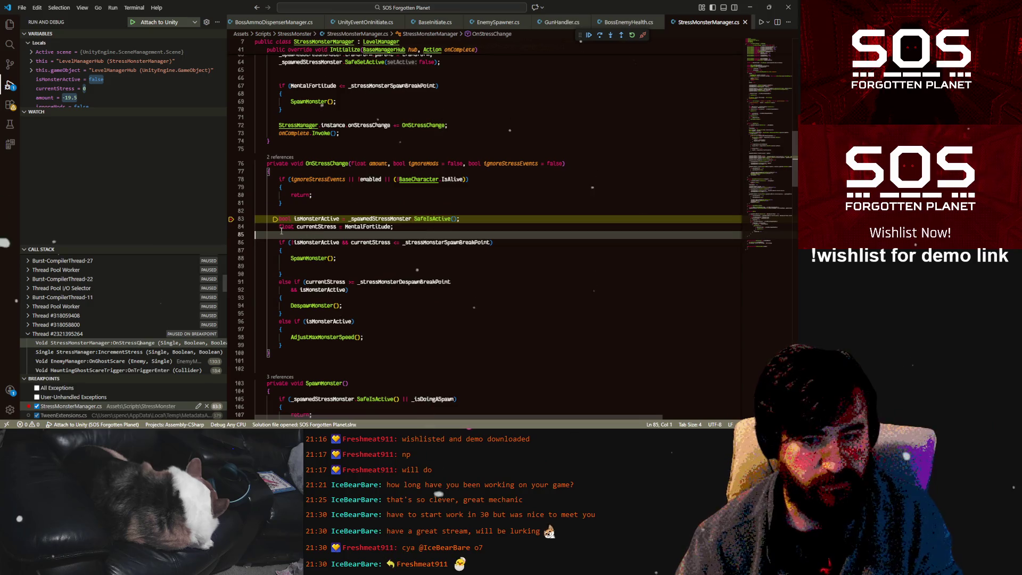
left_click(232, 219)
- Resume from the debugger, play briefly in Unity, pause, then return to StressMonsterManager.cs
key("F5")
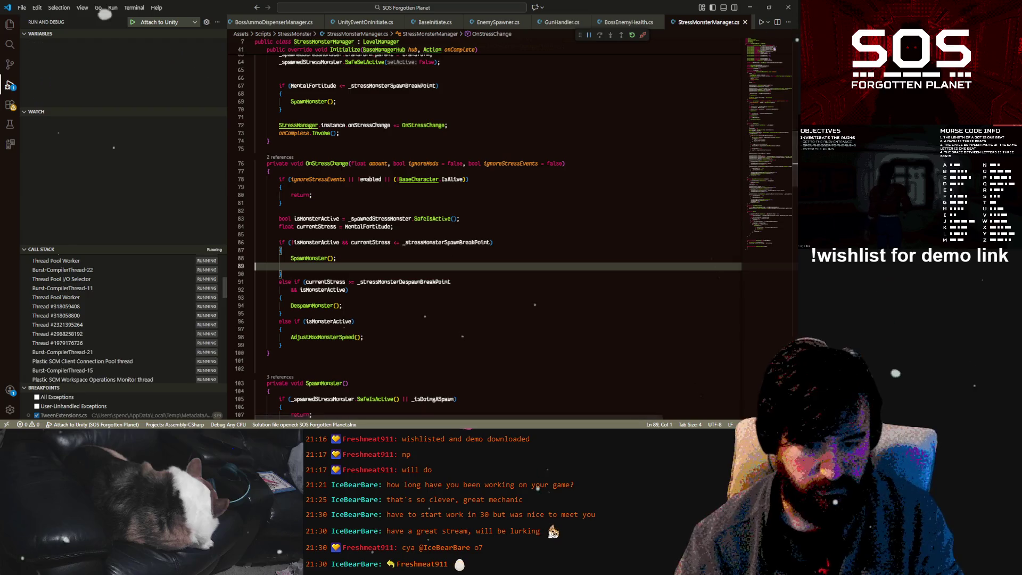
type("s")
key("alt+Tab")
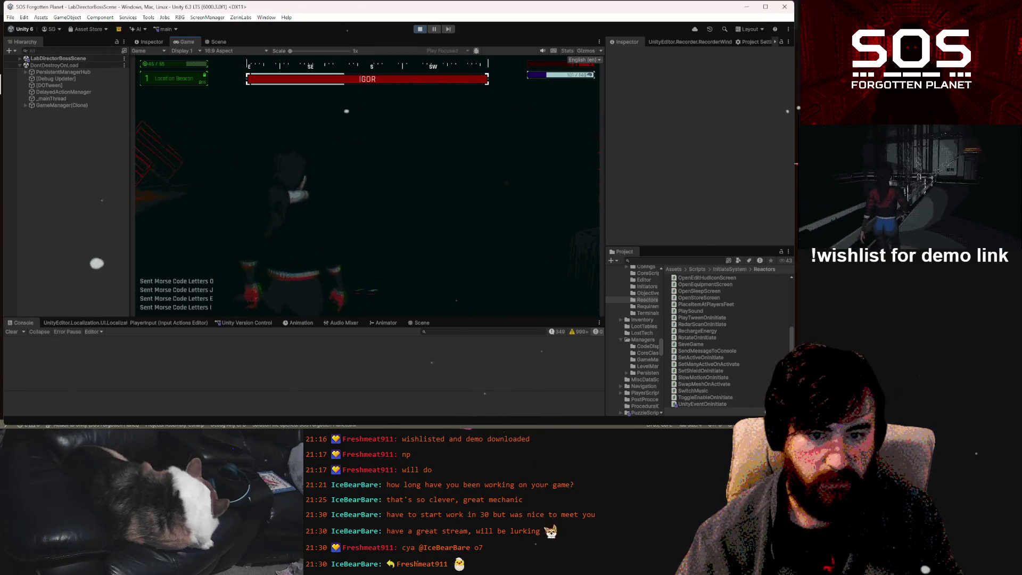
key("Escape")
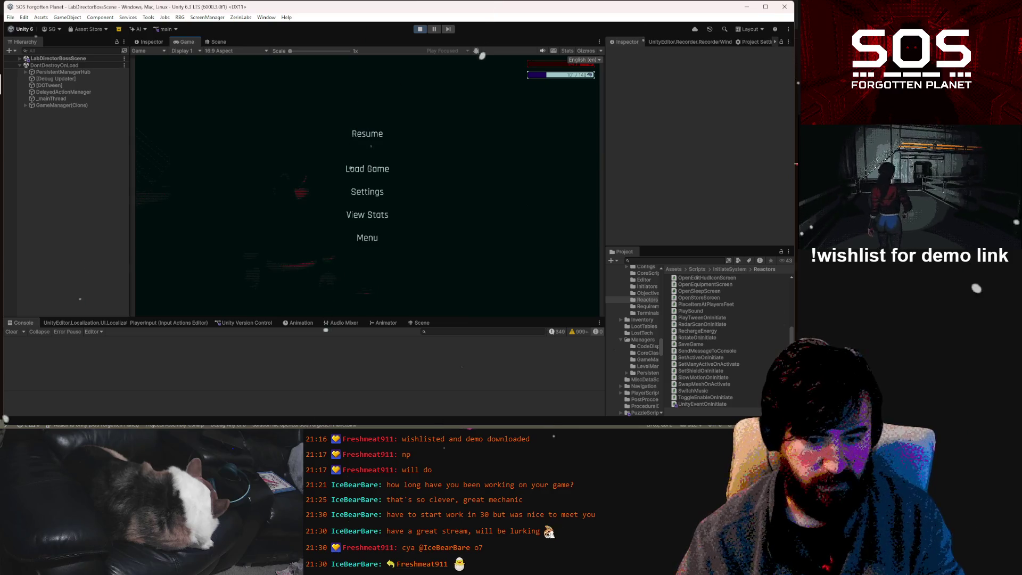
key("alt+Tab")
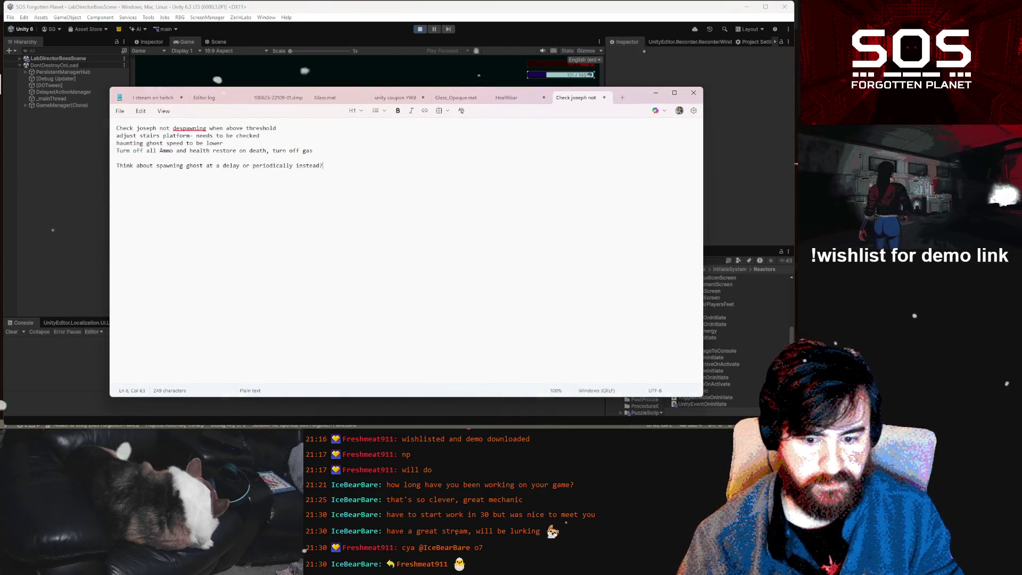
key("alt+Tab")
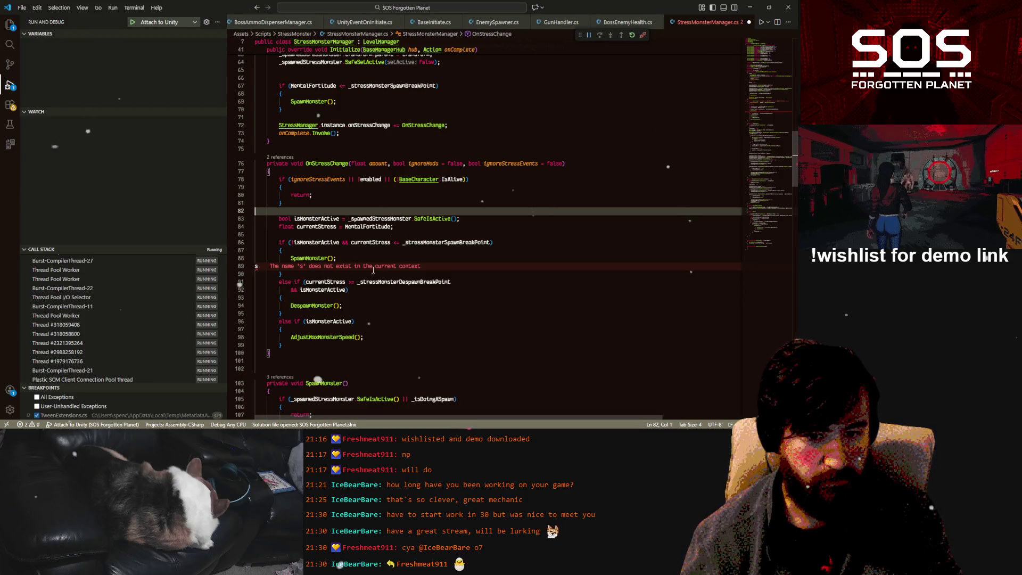
- Undo the stray 's' on line 89, then jump to SpawnEnemy in EnemySpawner.cs
key("ctrl+z")
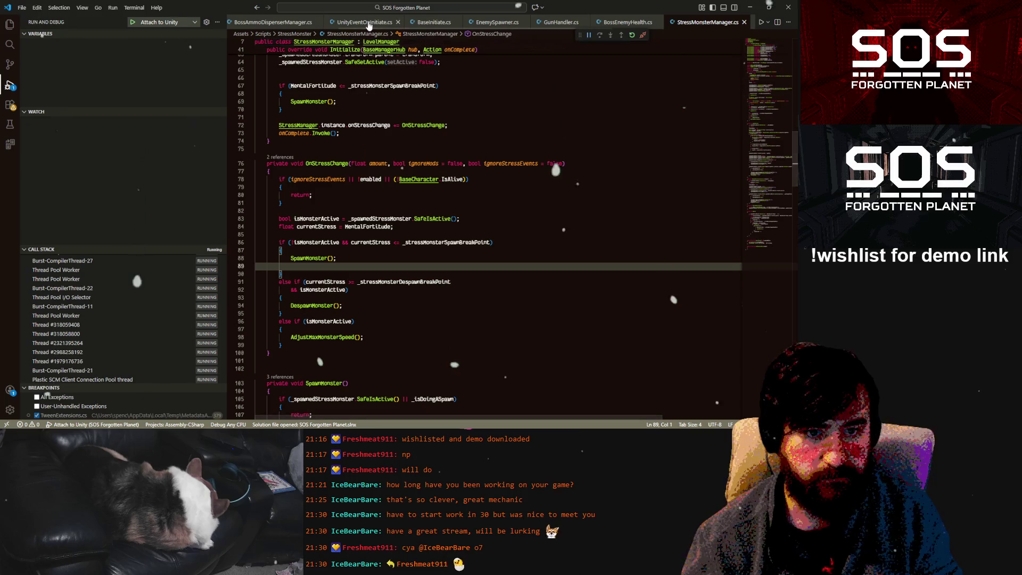
key("ctrl+t")
type("SpawnEnemy")
key("Return")
scroll(457, 132, "up", 10)
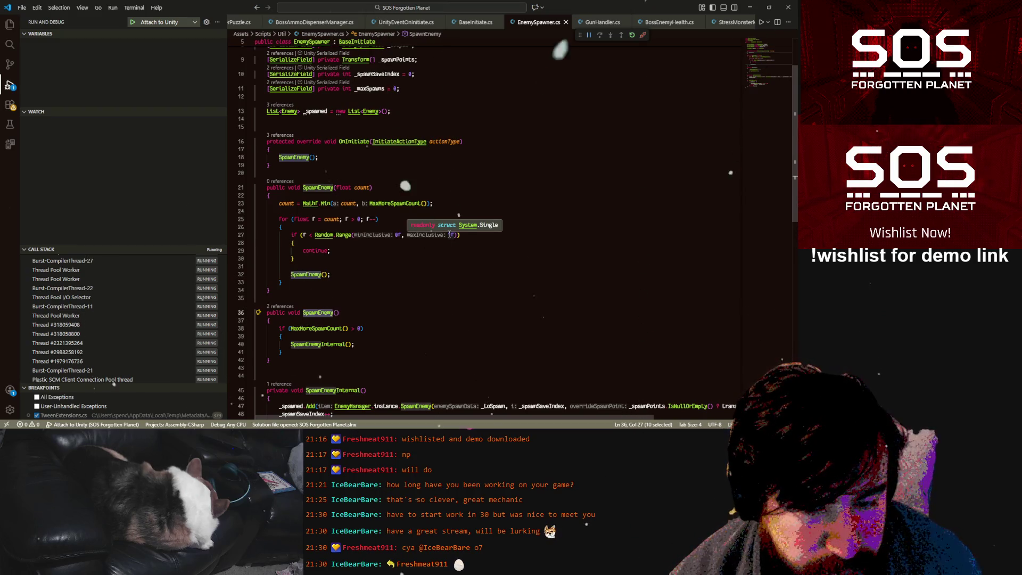
left_click(302, 235)
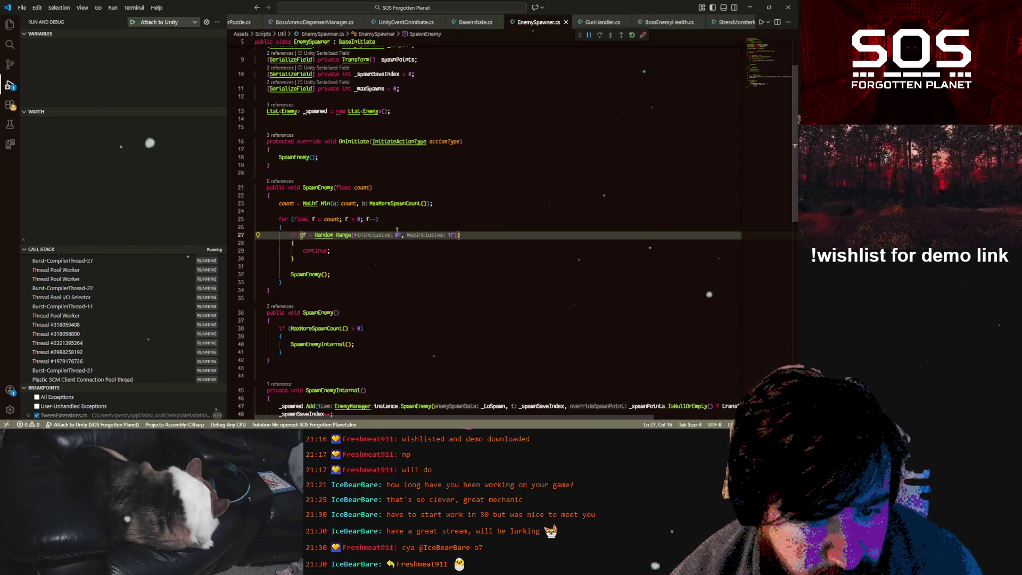
mouse_move(347, 234)
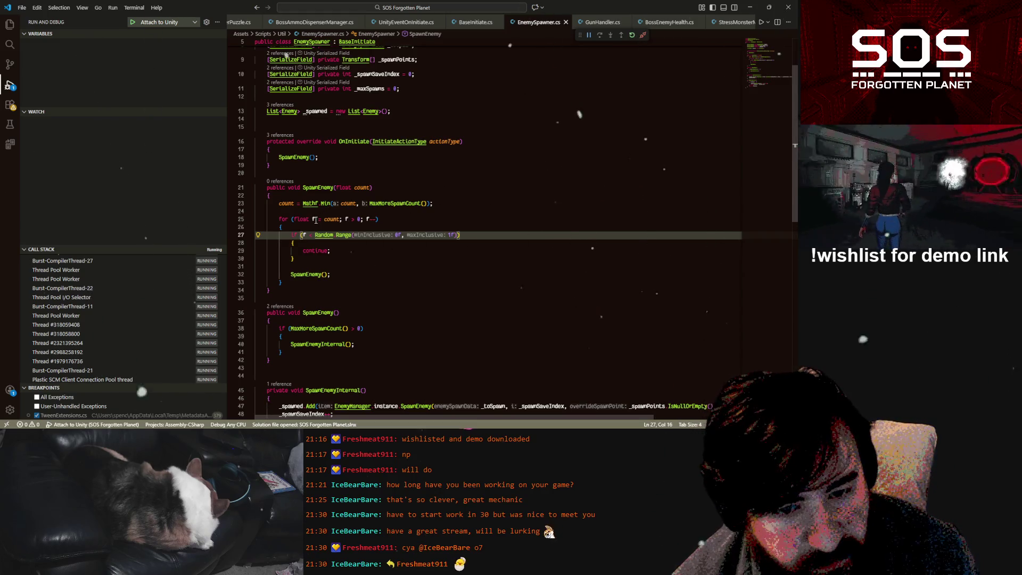
scroll(427, 249, "up", 2)
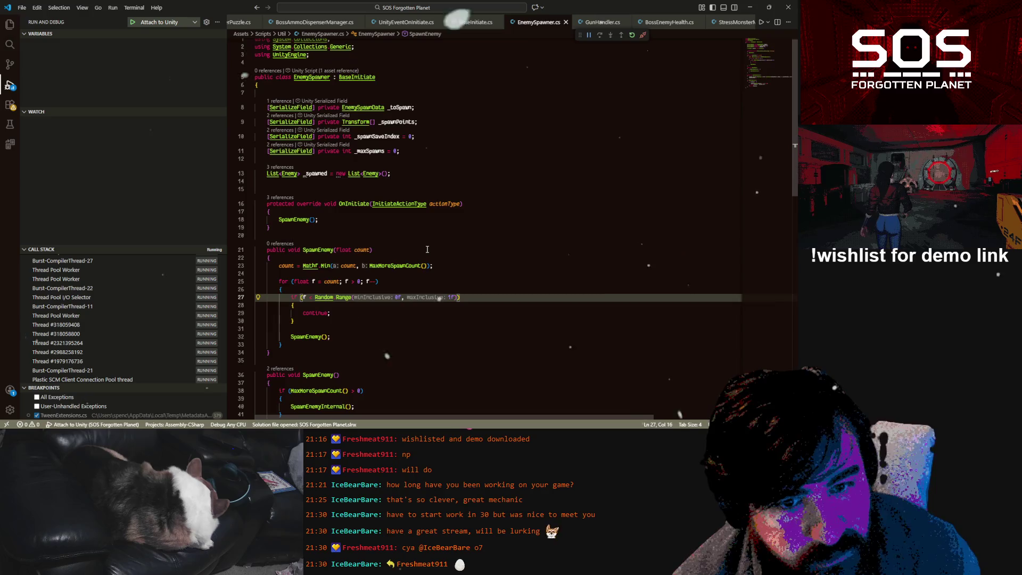
scroll(427, 250, "down", 1)
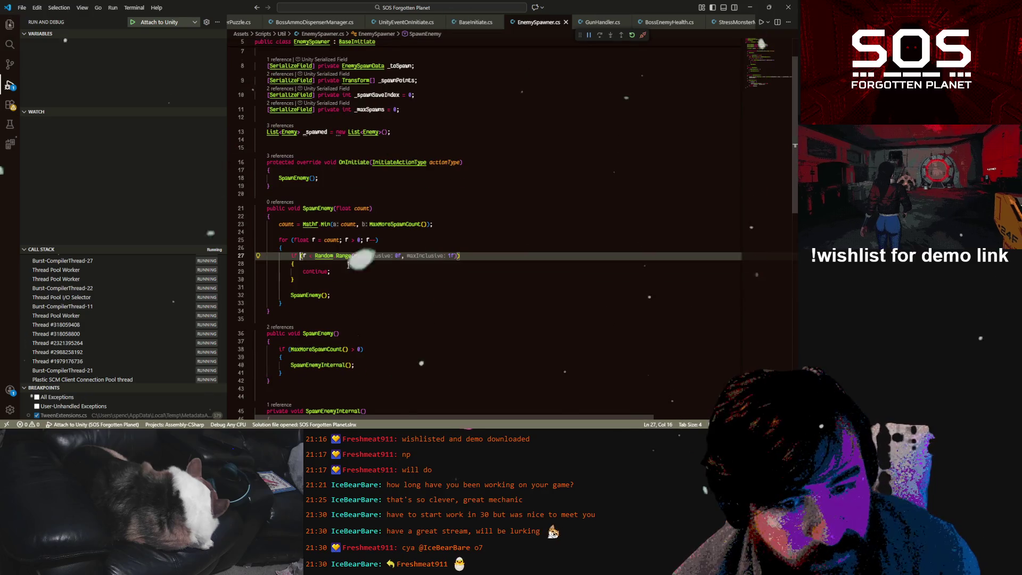
left_click(231, 272)
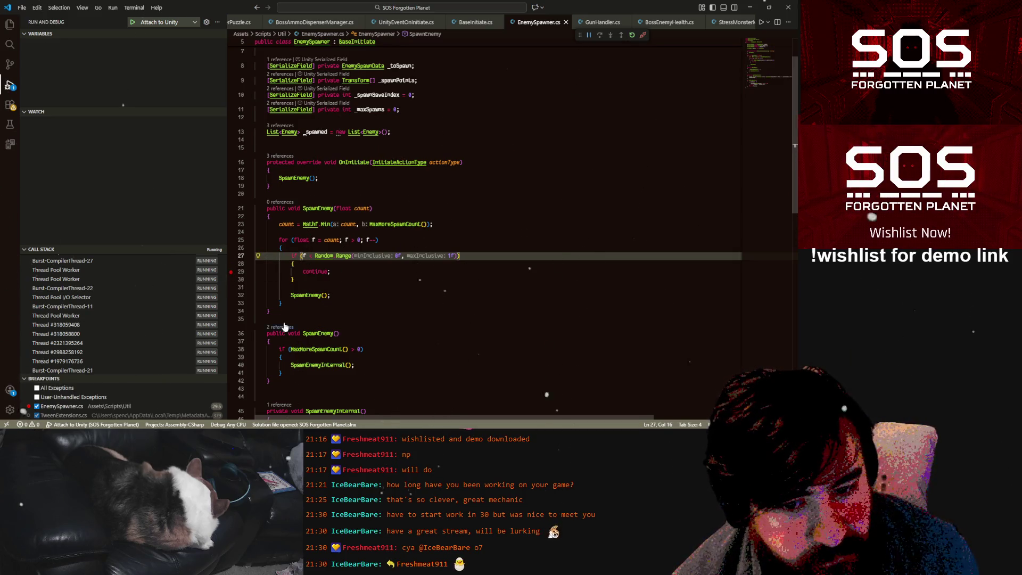
left_click(231, 272)
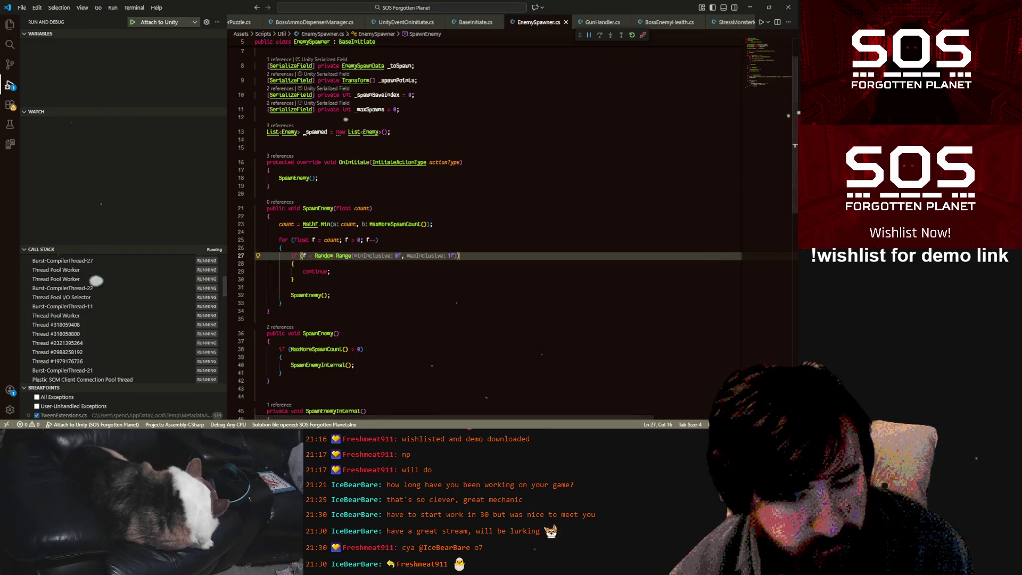
mouse_move(290, 432)
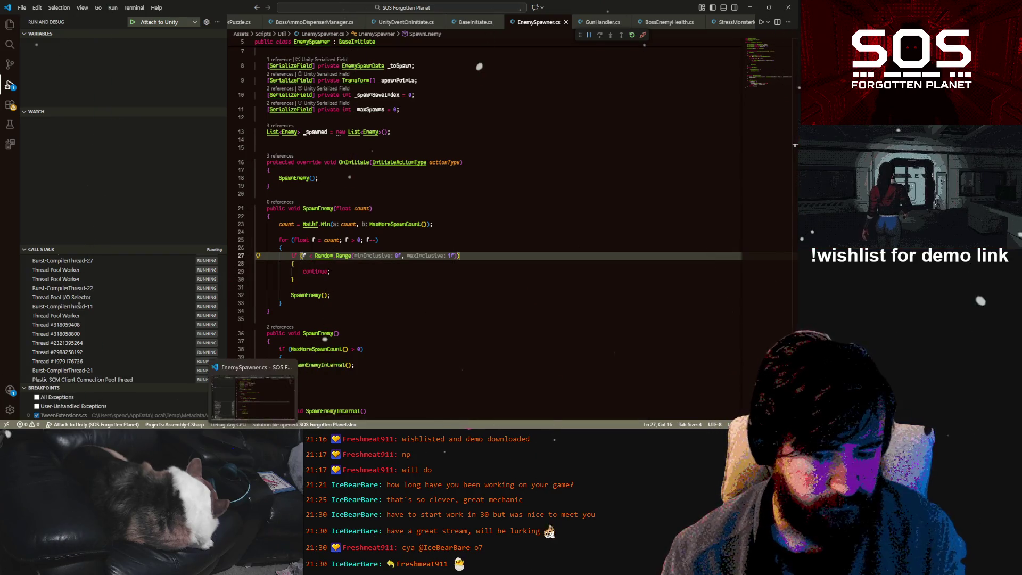
left_click(240, 394)
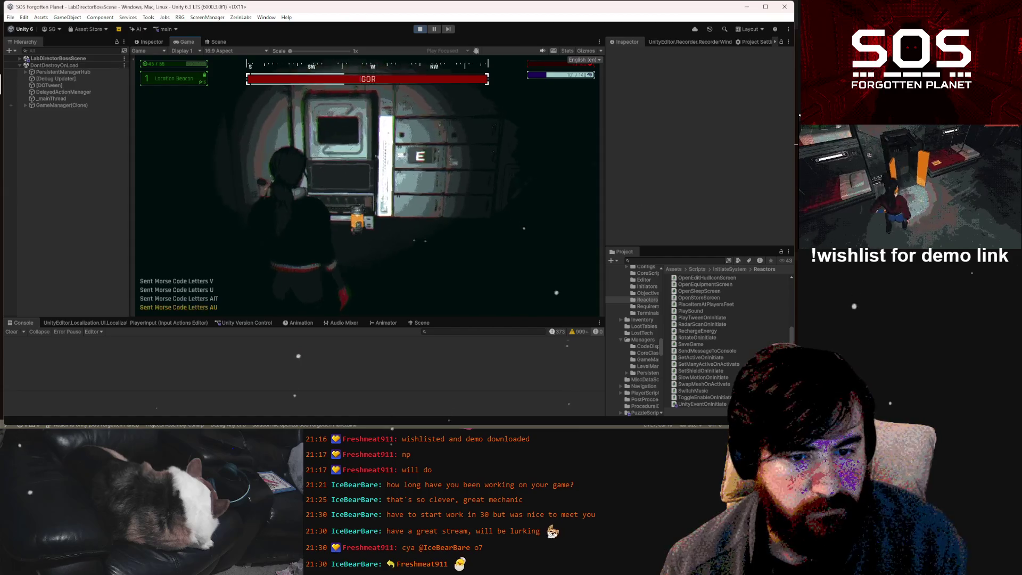
- Take the pistol ammo from the locker, play into the Igor fight, then pause
key("e")
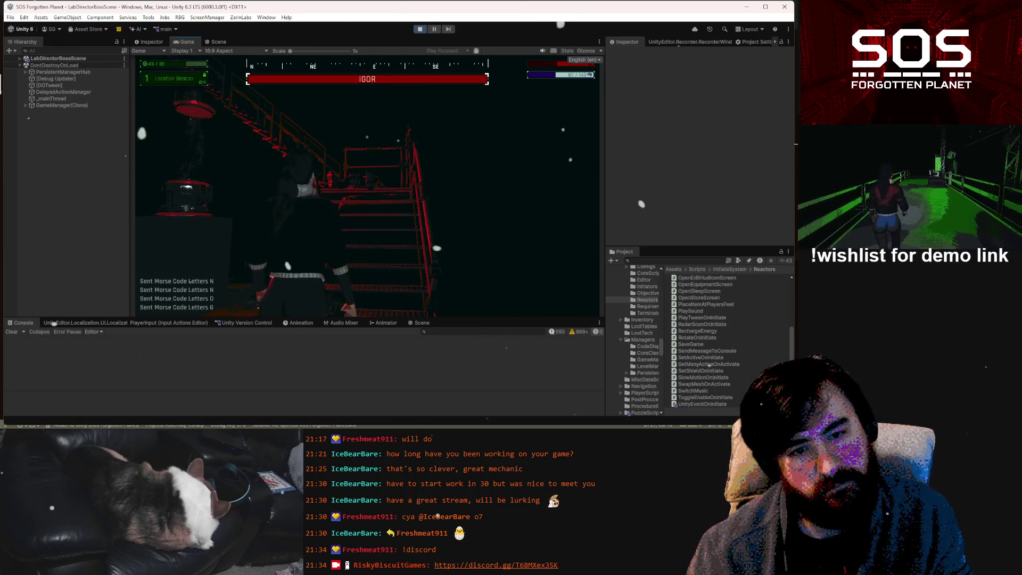
key("Escape")
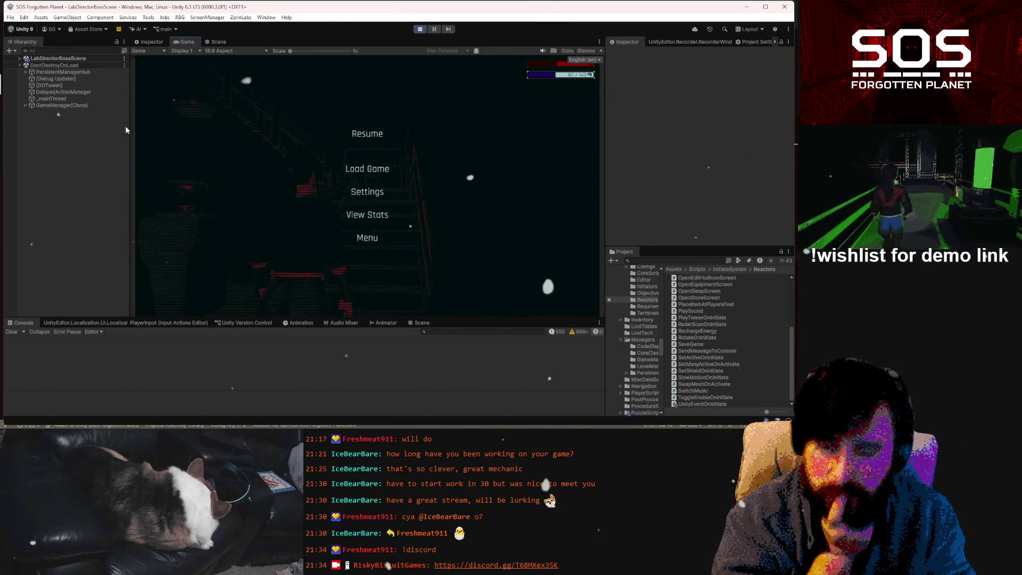
- Expand LabDirectorBossScene and Igor in the Hierarchy and inspect DialogueOnStressDeath
left_click(20, 59)
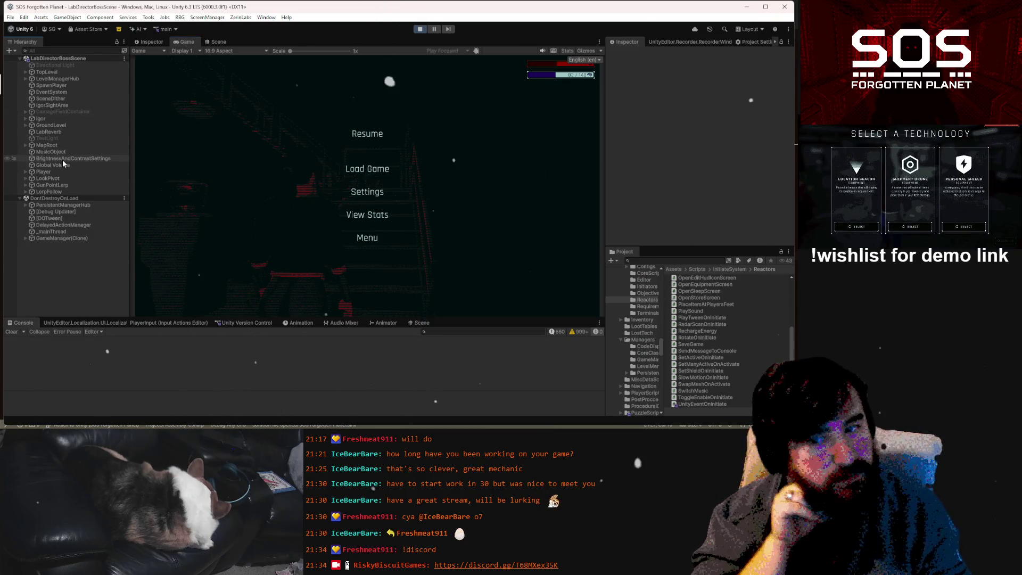
left_click(26, 117)
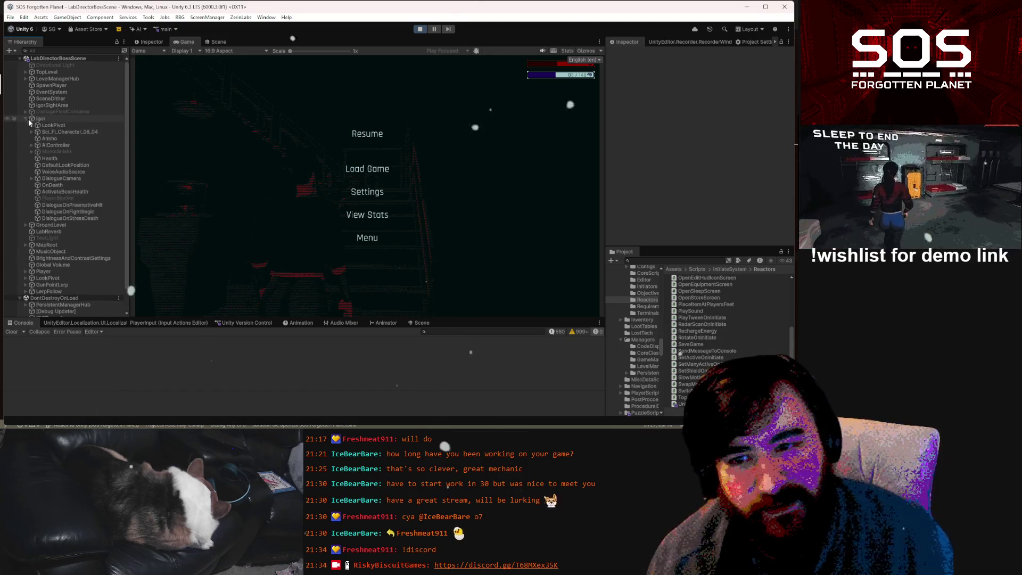
left_click(61, 216)
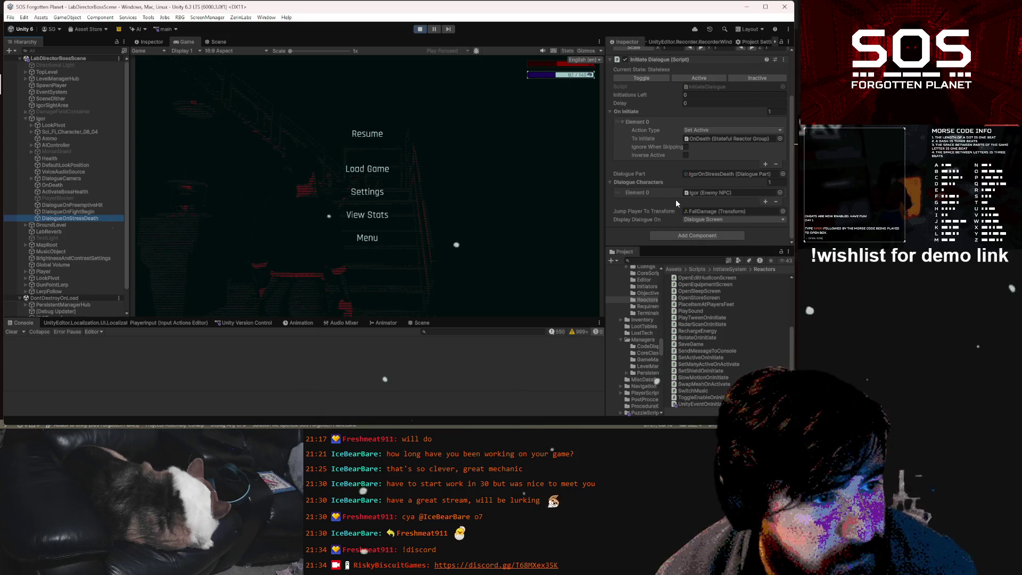
scroll(676, 199, "up", 3)
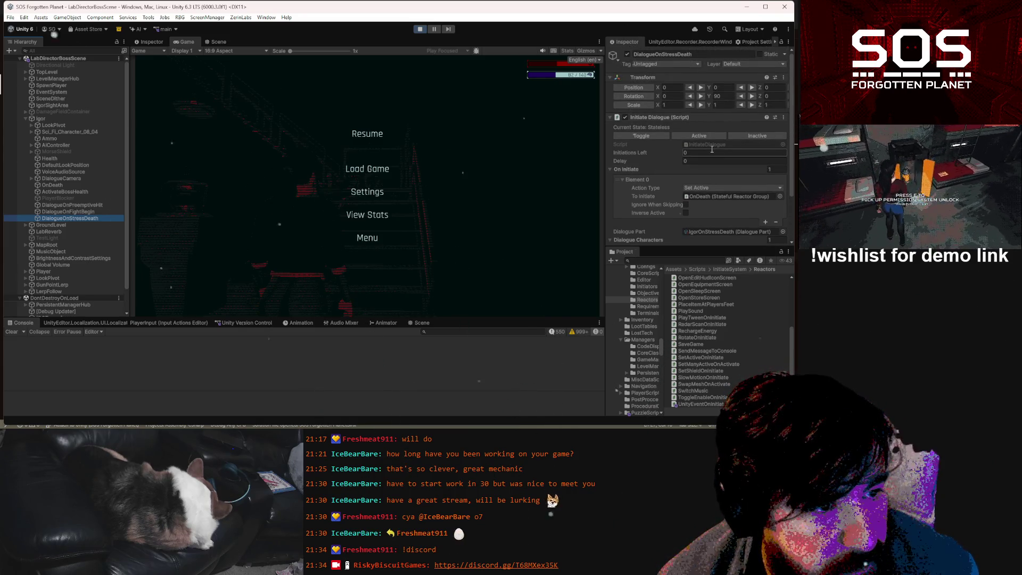
scroll(689, 155, "down", 3)
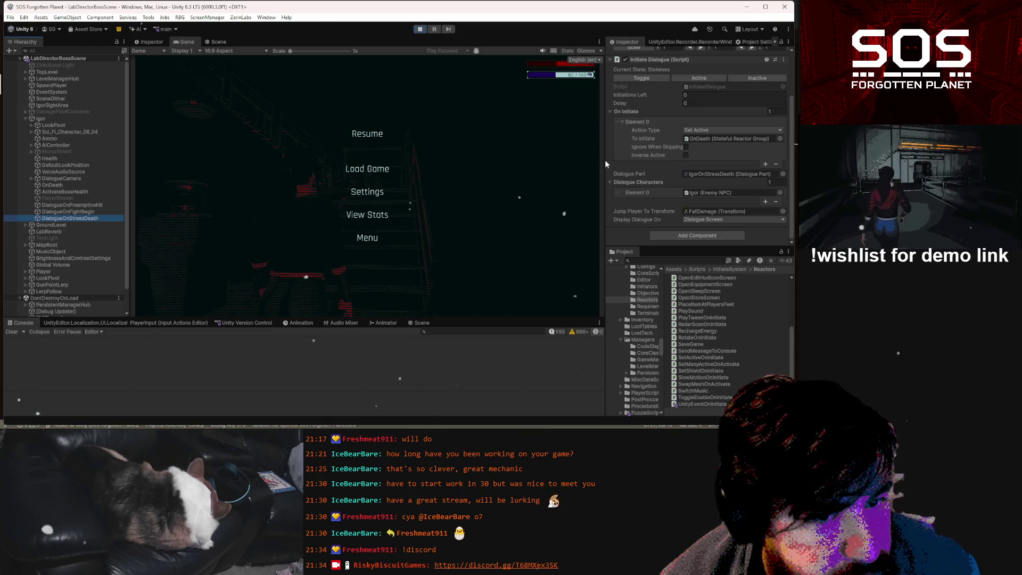
- Resume the game briefly, then pause it again with Escape
left_click(381, 137)
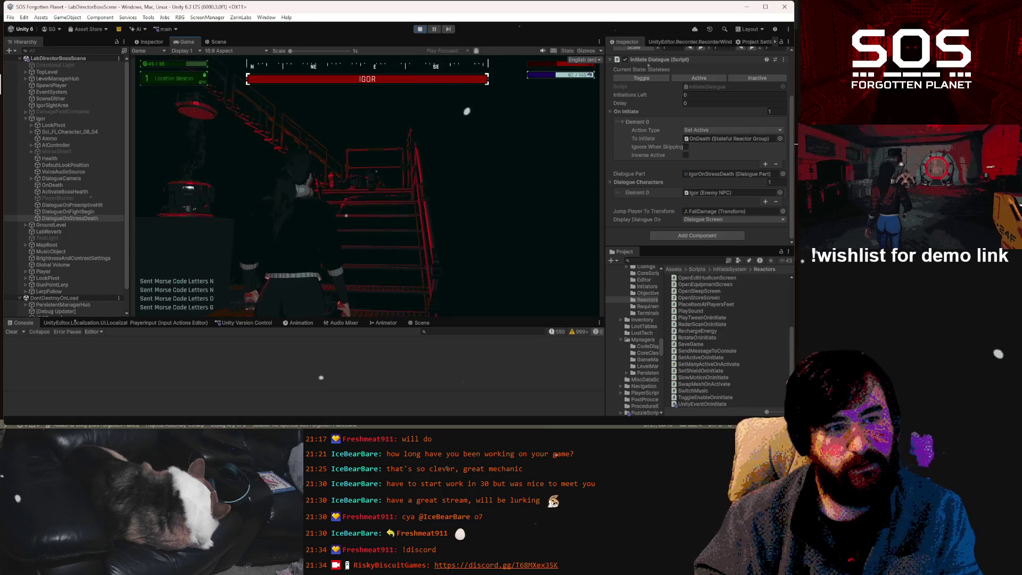
key("Escape")
key("Escape")
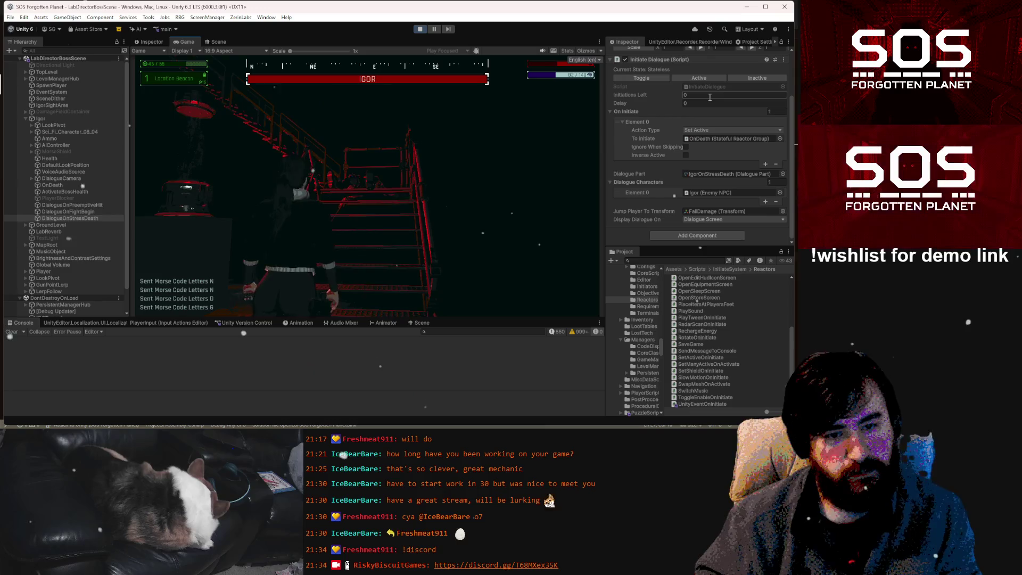
key("Escape")
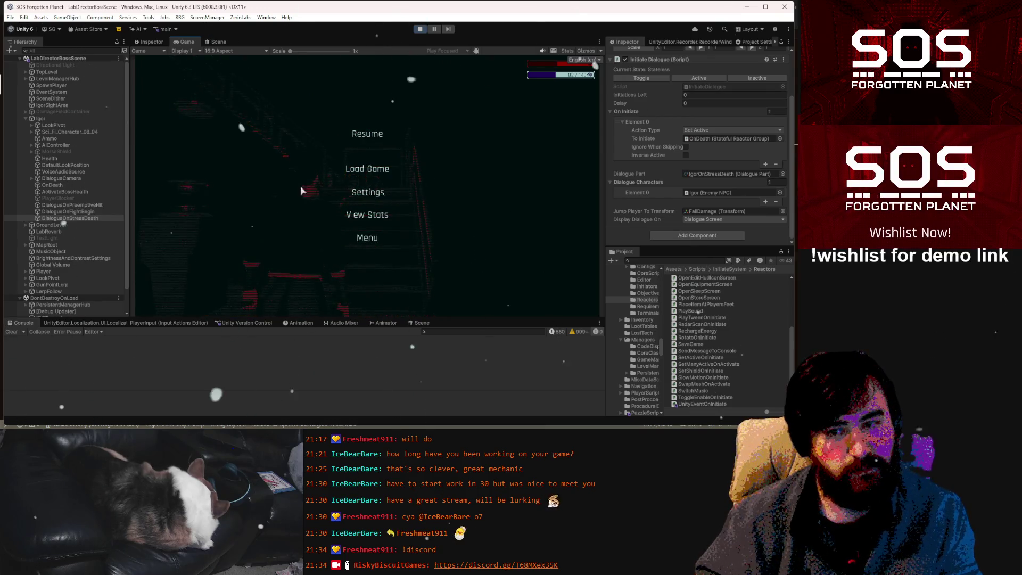
- Inspect the OnDeath group and Igor's Boss Enemy Health, selecting On Nerve Death's InitiateDialogue
left_click(56, 185)
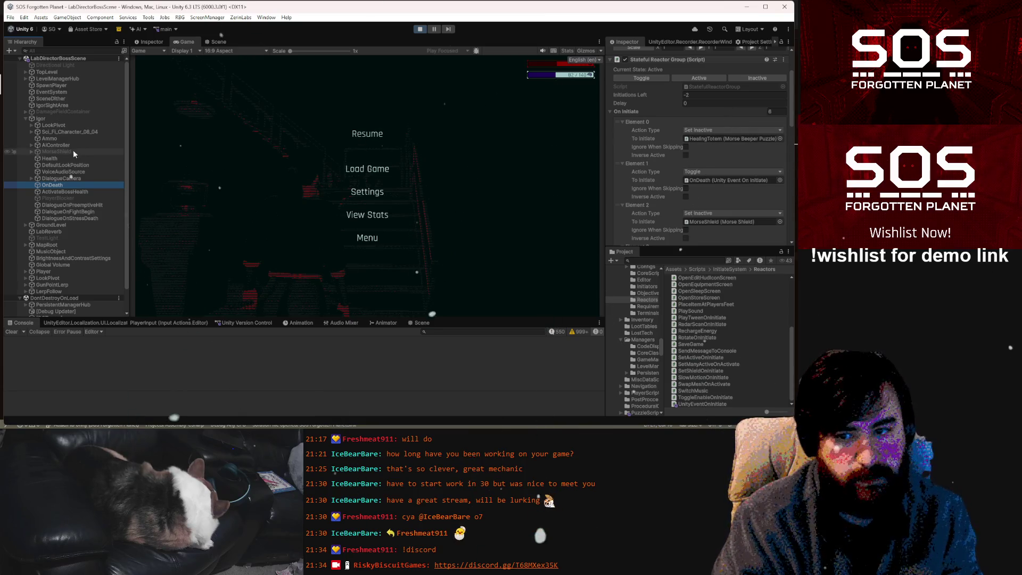
left_click(60, 158)
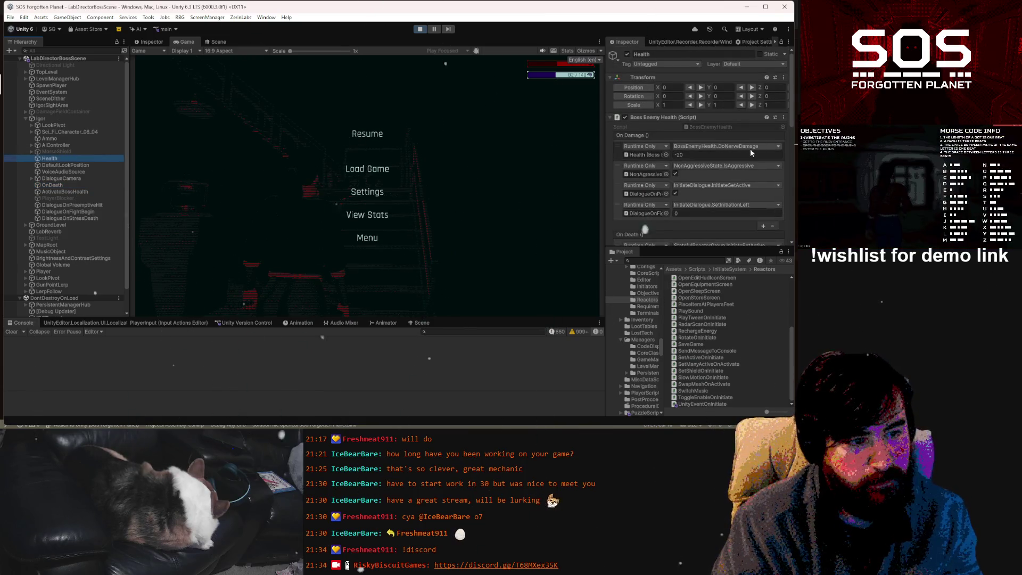
scroll(751, 153, "down", 5)
scroll(737, 147, "down", 3)
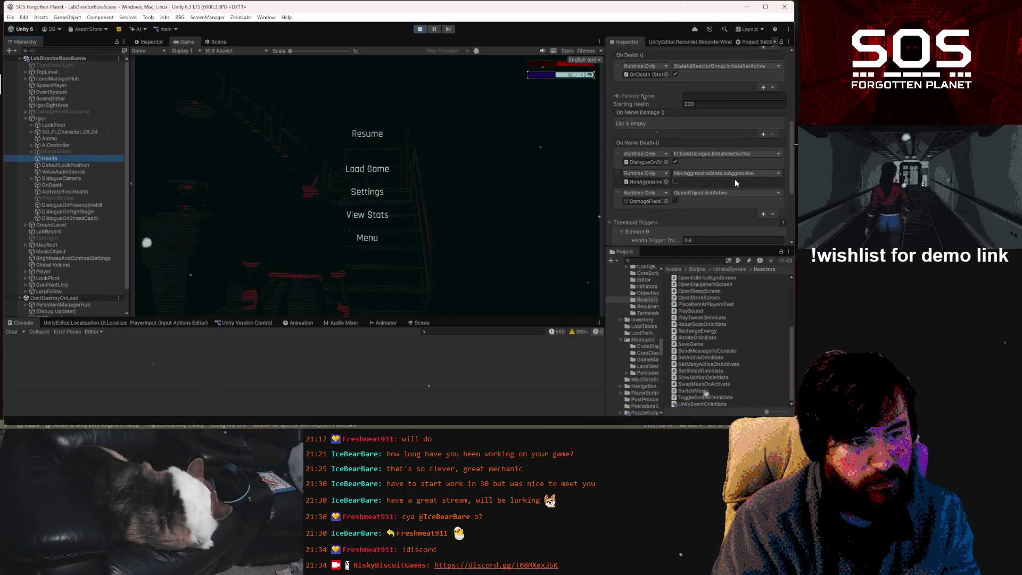
left_click(734, 165)
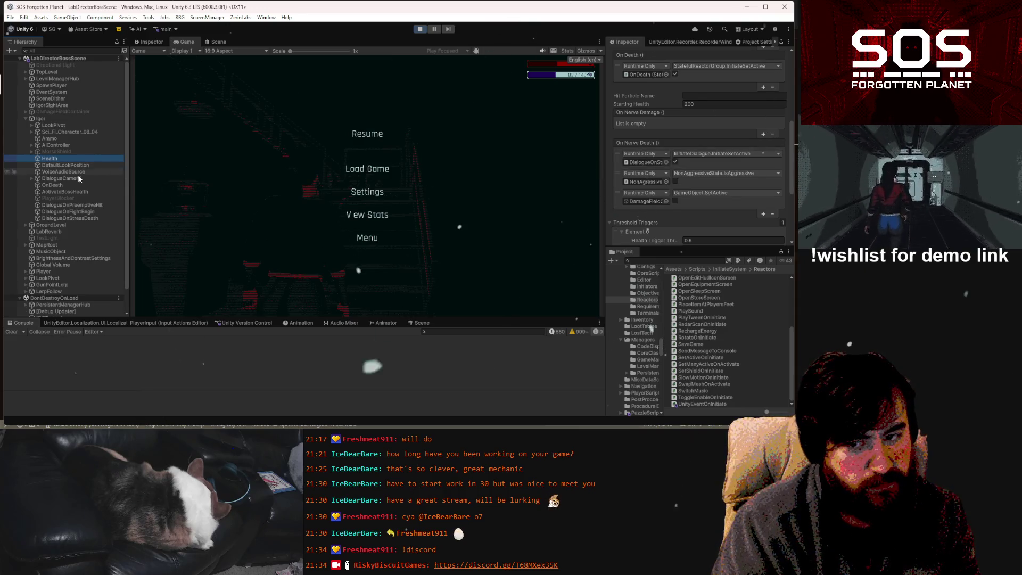
- Check OnDeath's Initiations Left, view DialogueOnStressDeath's Initiate Dialogue settings, then resume the game
left_click(52, 185)
scroll(685, 160, "up", 2)
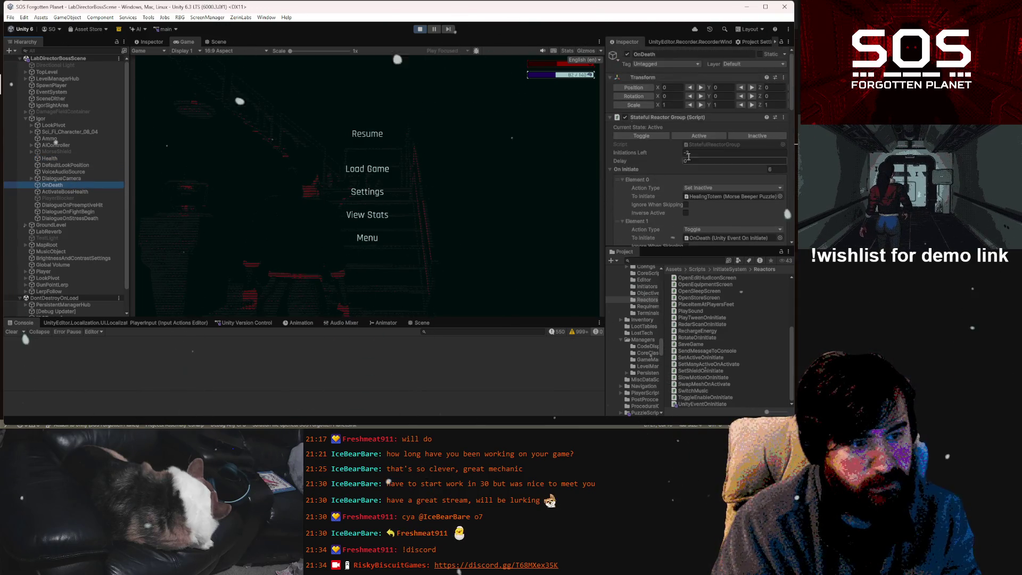
left_click(692, 152)
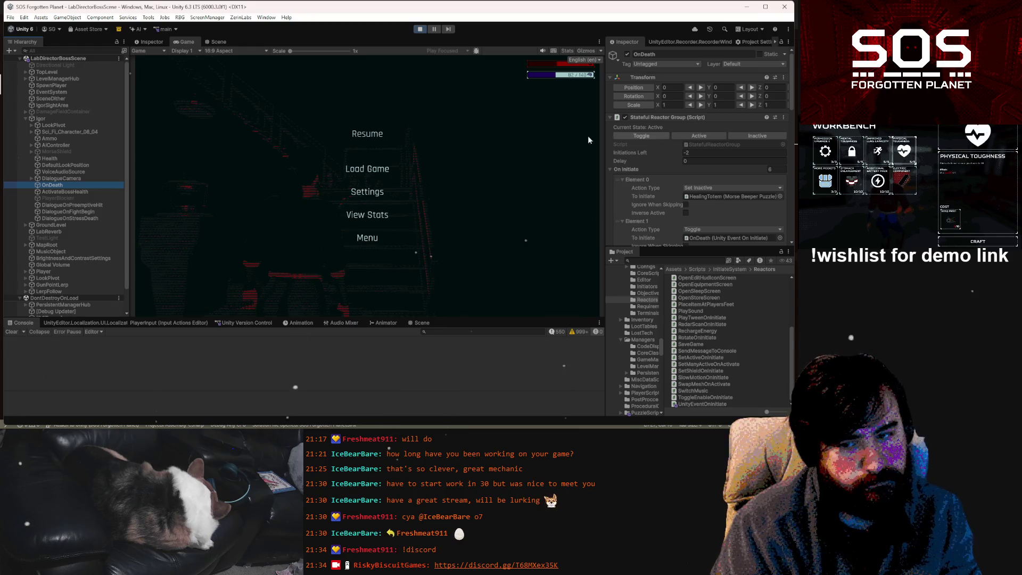
left_click(87, 218)
scroll(724, 167, "down", 3)
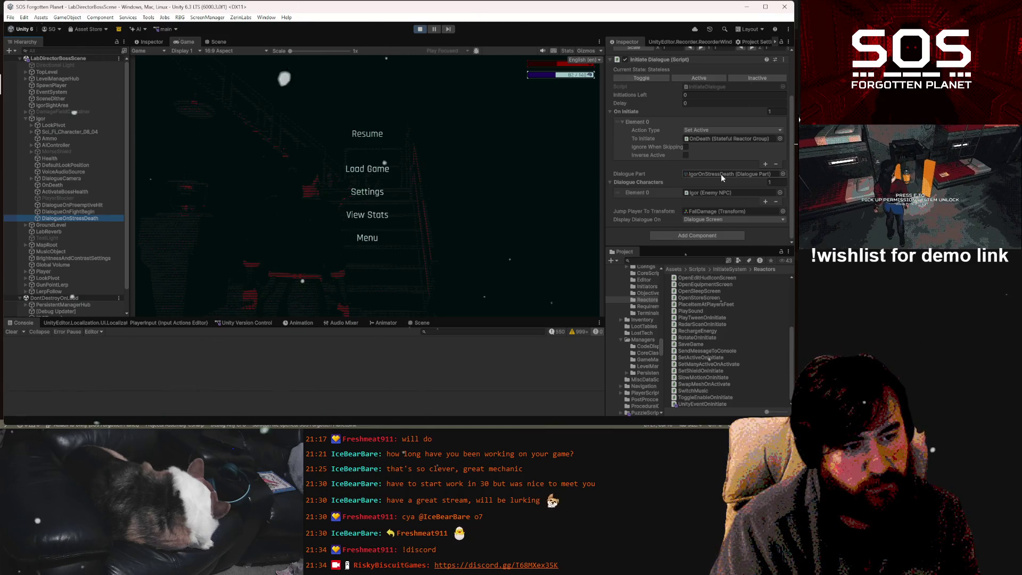
key("Escape")
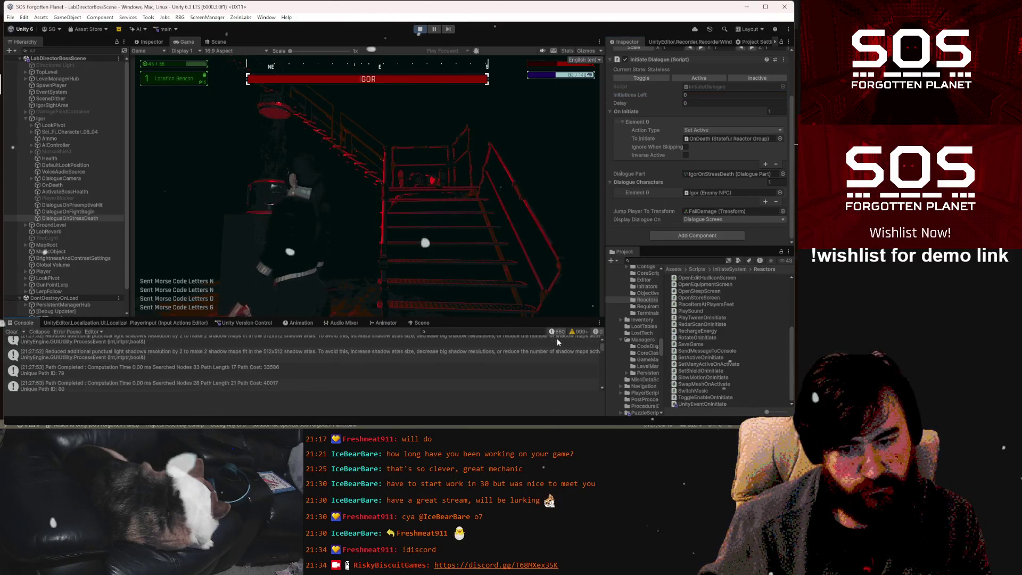
- On IgorOnStressDeath, tick Show Dialogue Options On Last and add dialogue option Element 0
left_click_drag(600, 346, 593, 401)
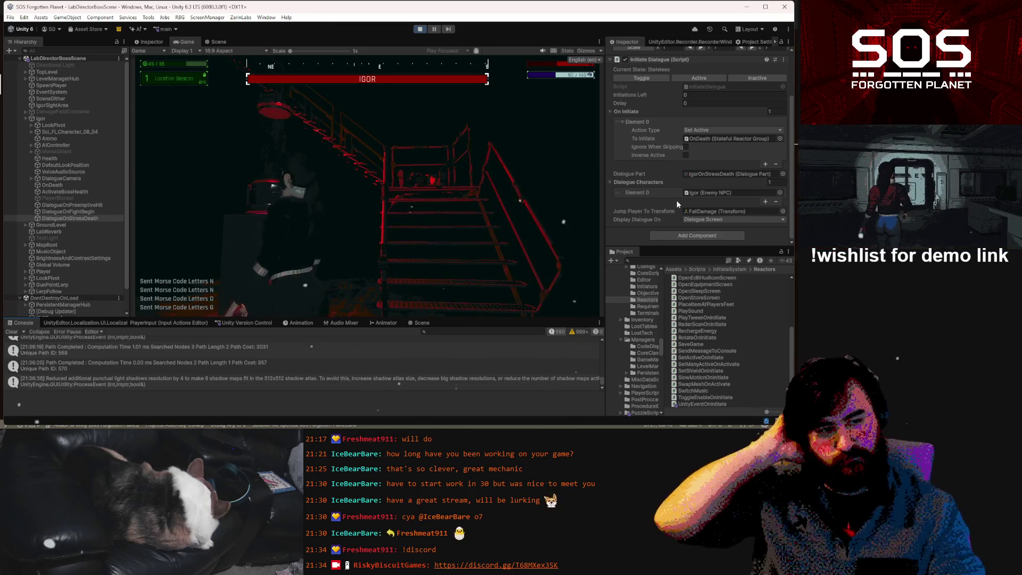
left_click(701, 173)
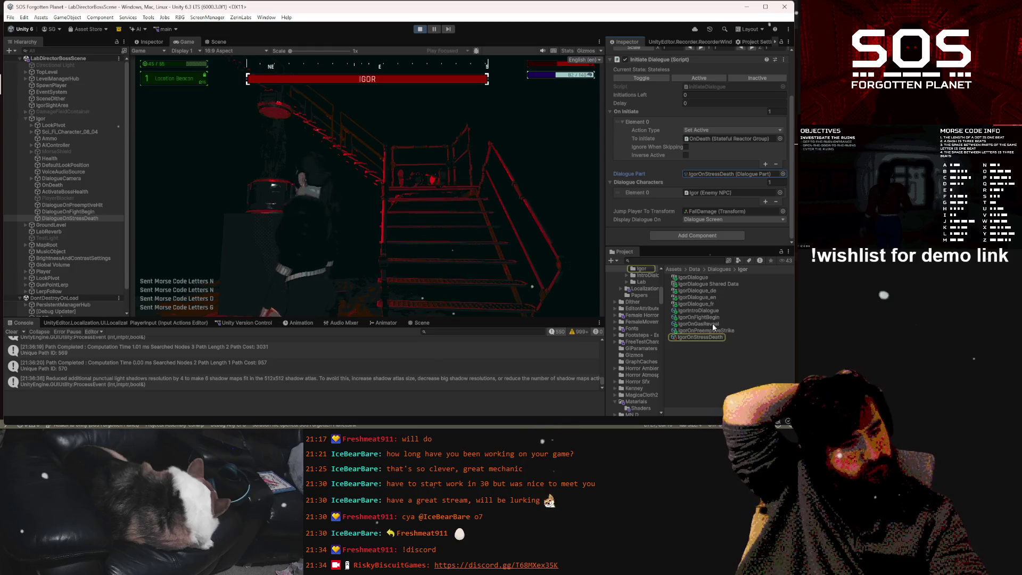
left_click(706, 337)
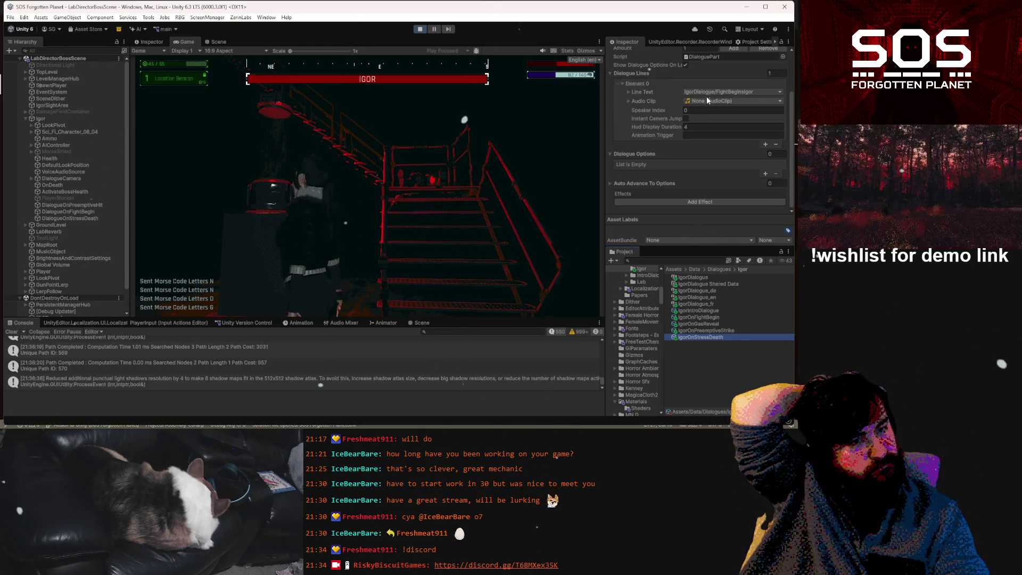
left_click(686, 65)
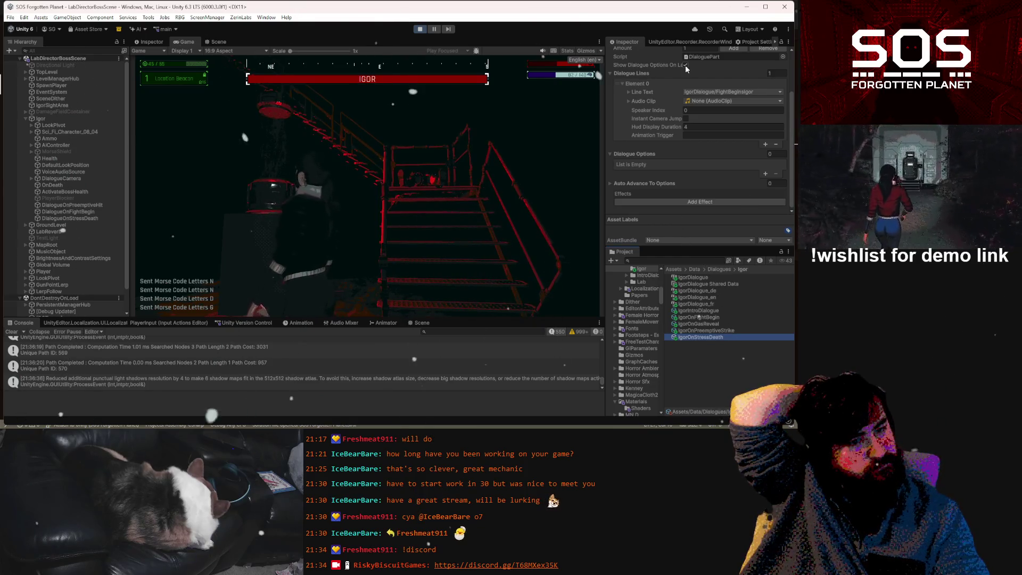
left_click(765, 172)
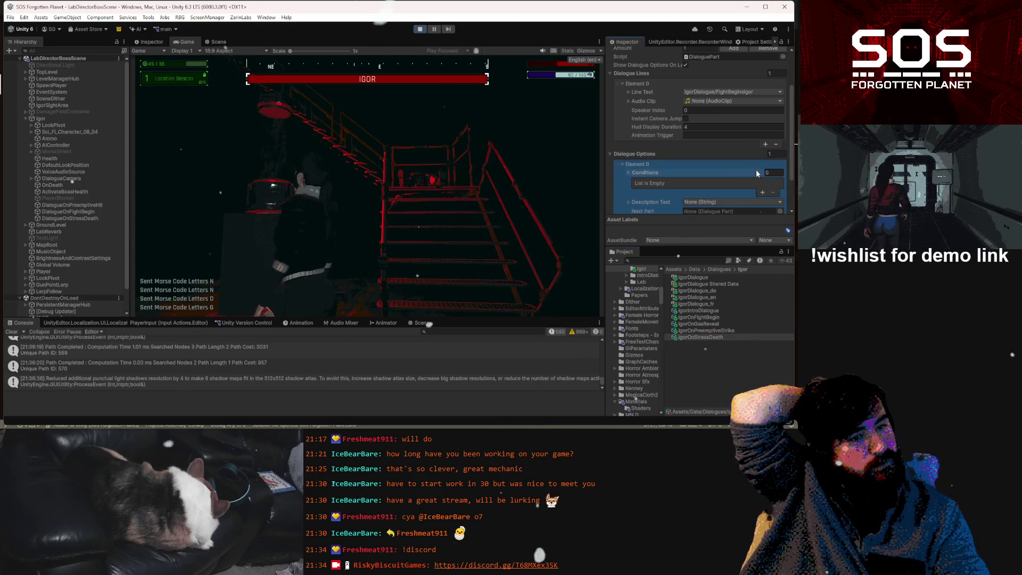
scroll(745, 169, "down", 2)
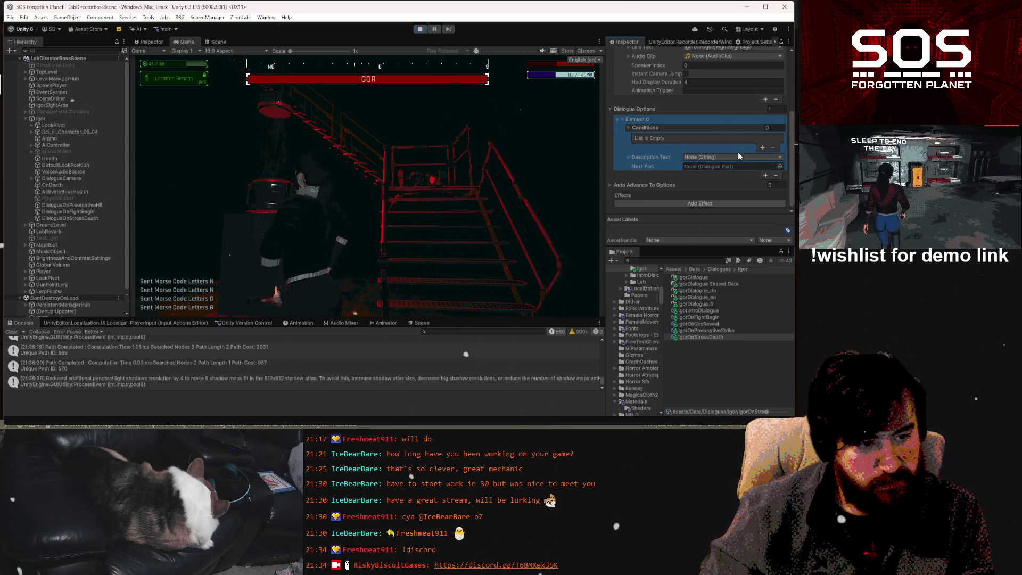
left_click(735, 156)
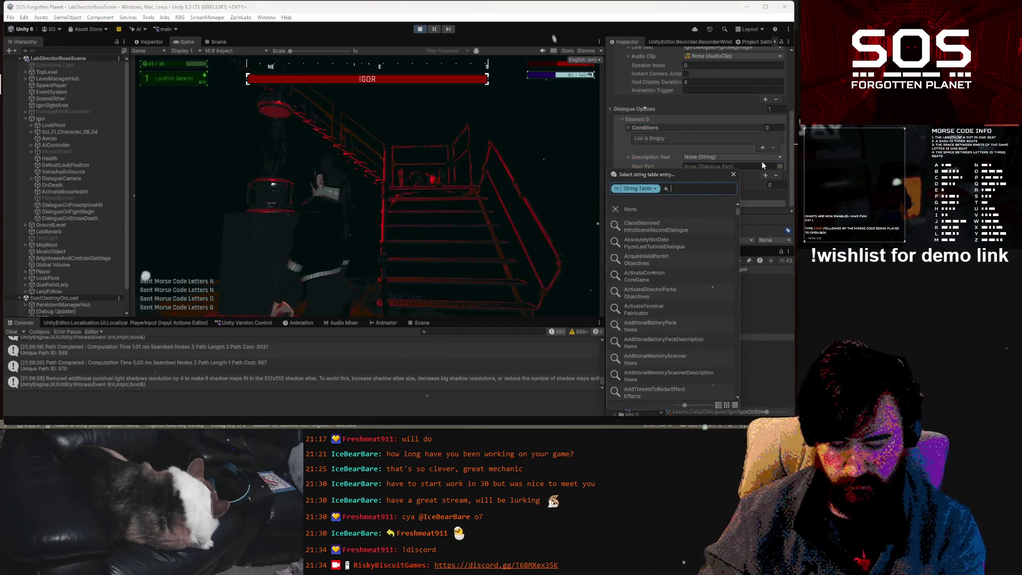
- Search the string table for 'ENDDIA' and set the option's description to CoreGame/EndDialogue
type("END")
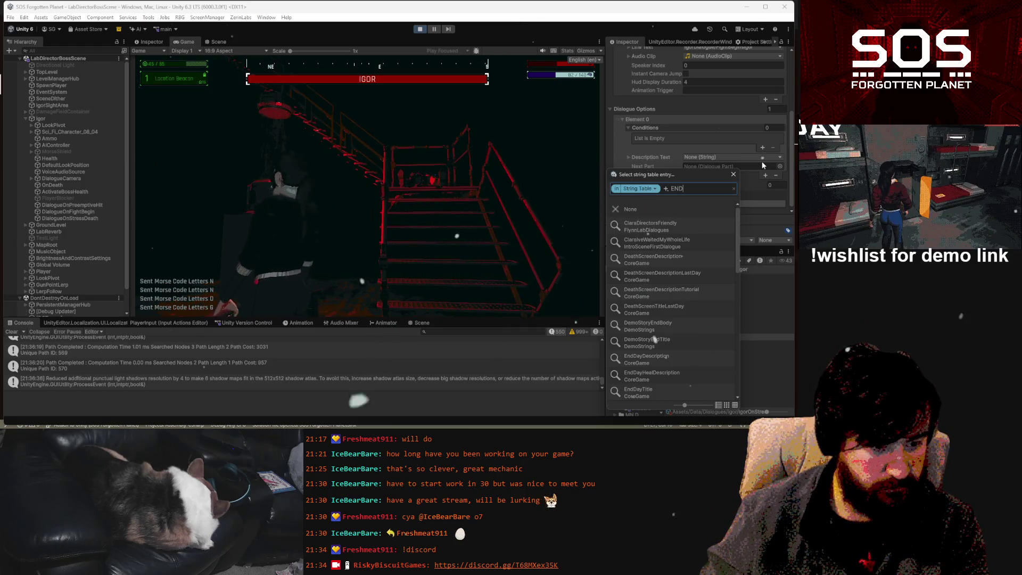
key("BackSpace")
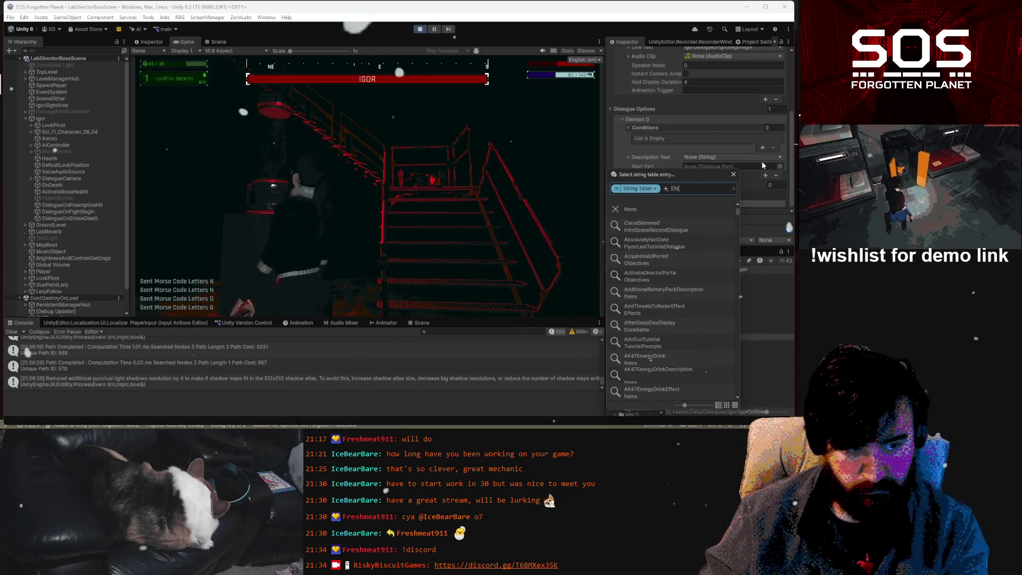
key("BackSpace")
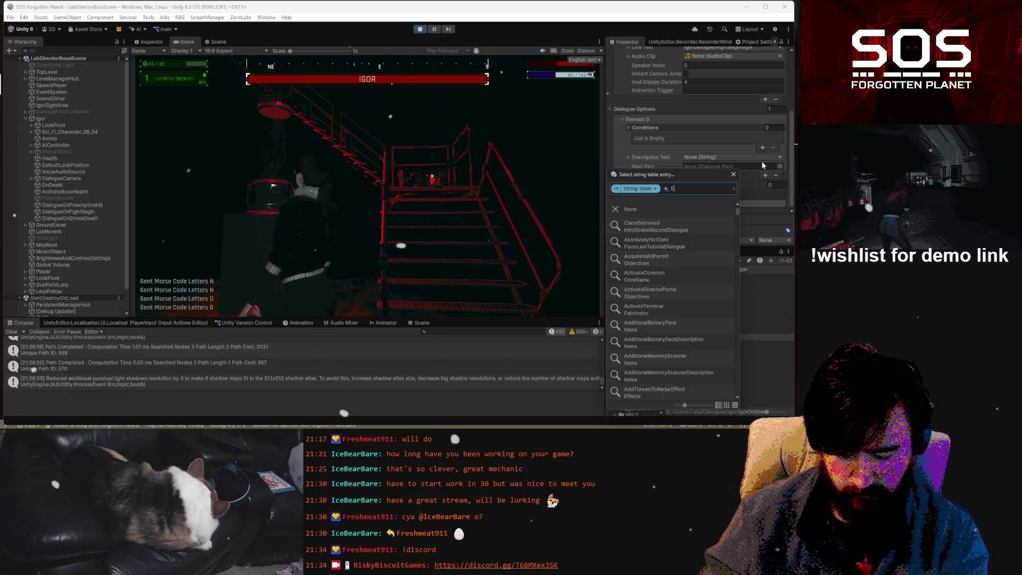
type("NDDIA")
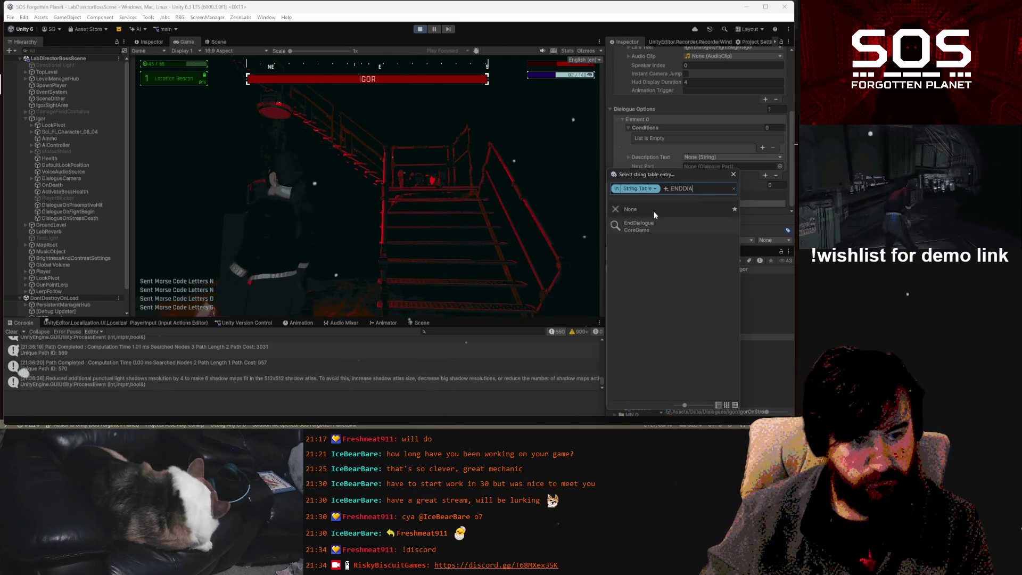
left_click(639, 226)
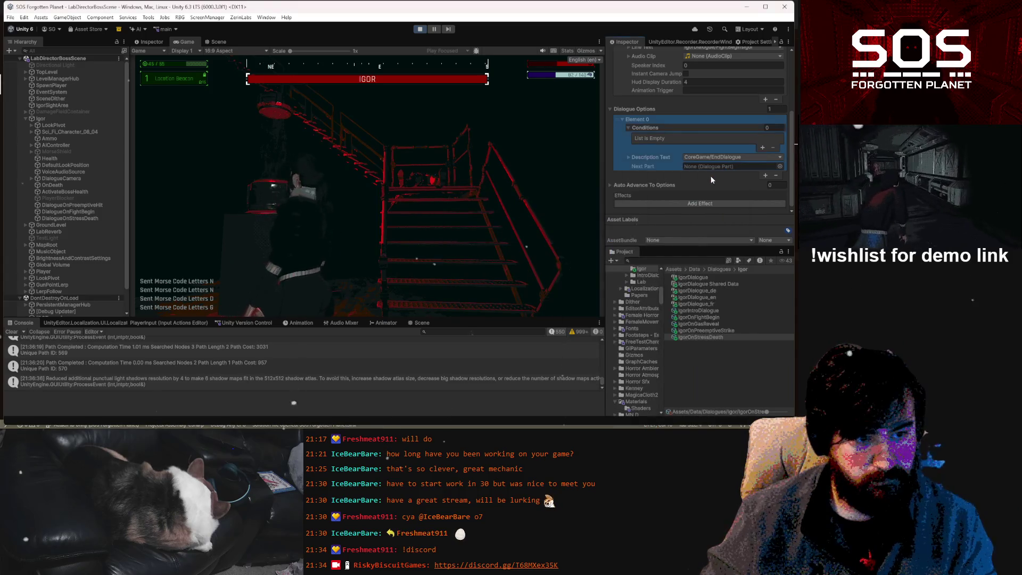
scroll(743, 150, "up", 5)
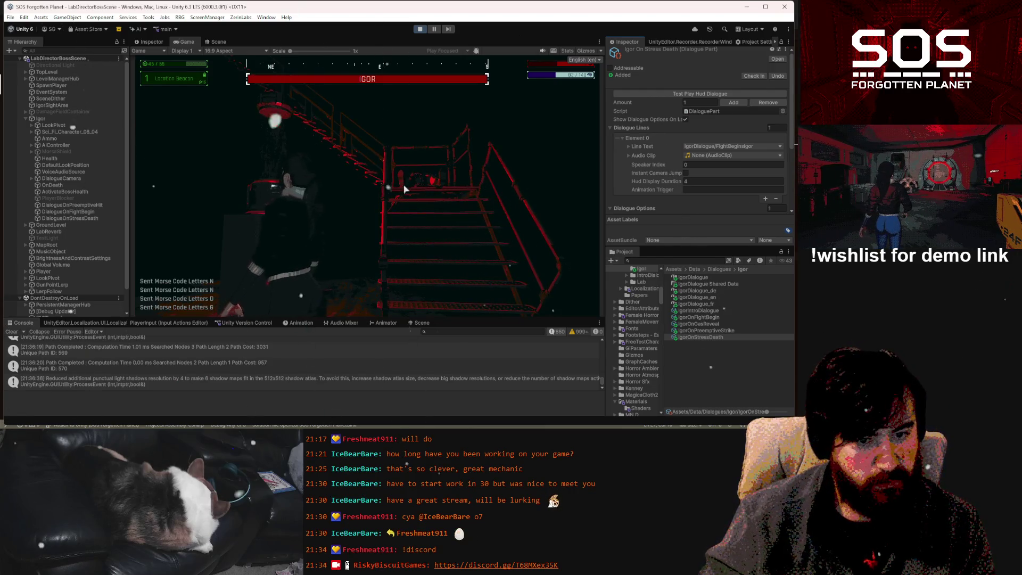
- Fire DialogueOnStressDeath's Initiate Dialogue in play mode to show Igor's 'And now we fight' line
left_click(69, 219)
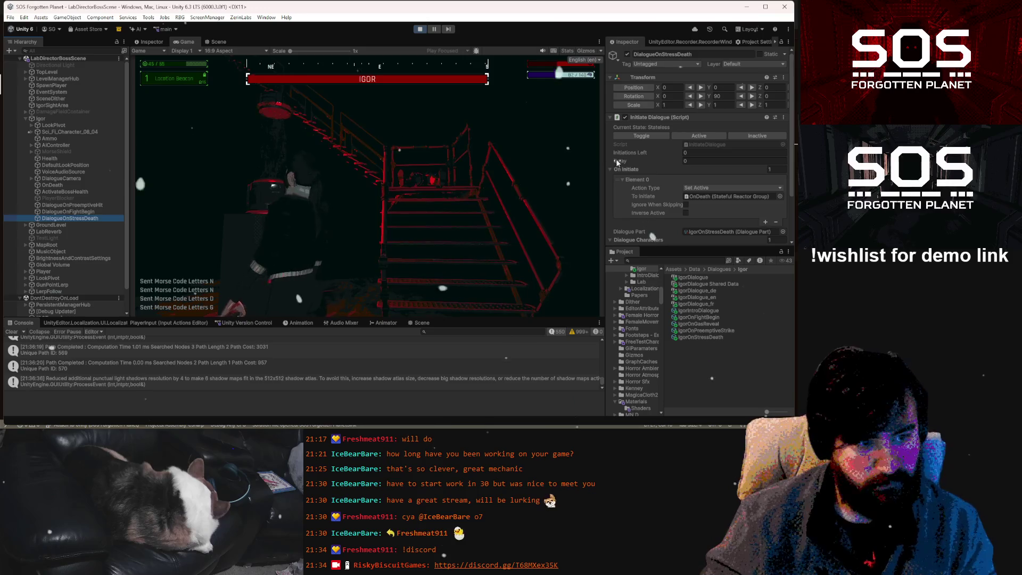
left_click(706, 154)
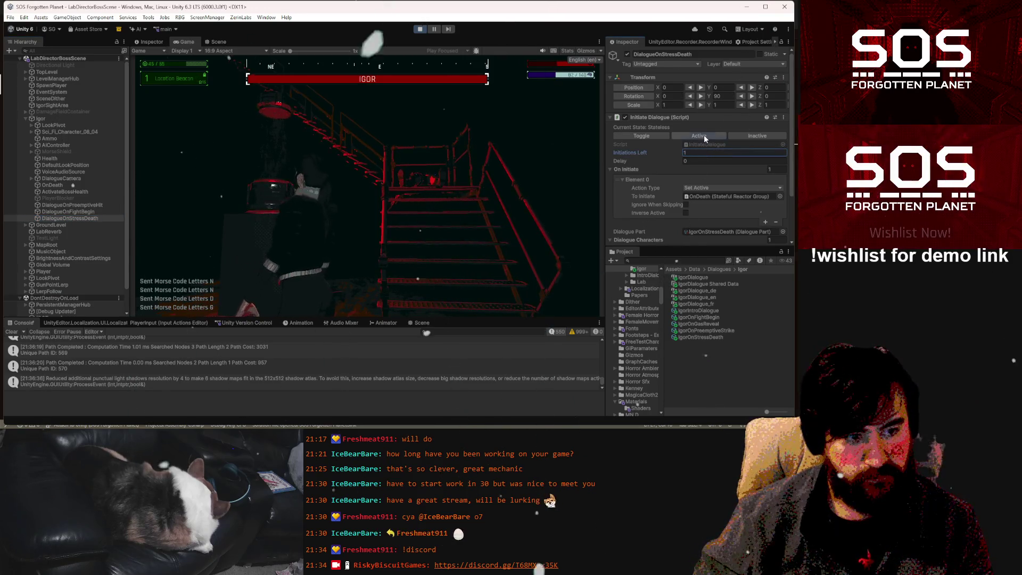
left_click(704, 136)
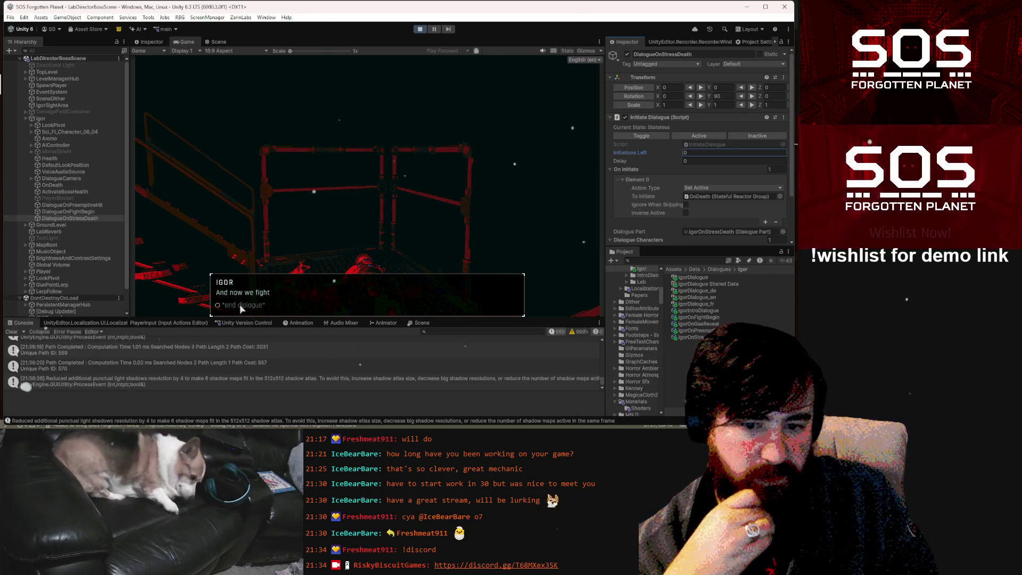
- Review the Notepad to-do list, then choose Igor's end dialogue option and pause the game
left_click(326, 438)
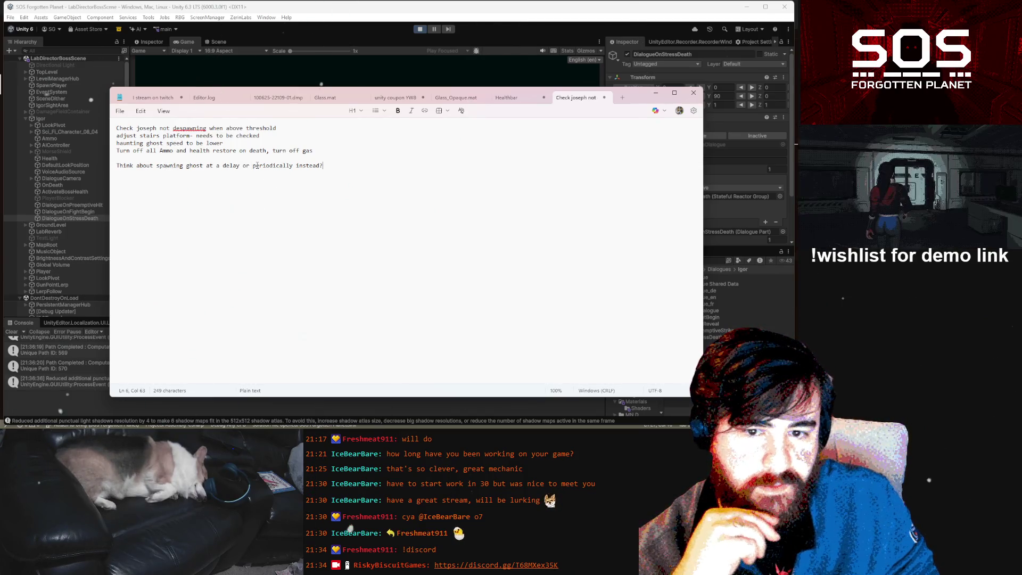
left_click(252, 80)
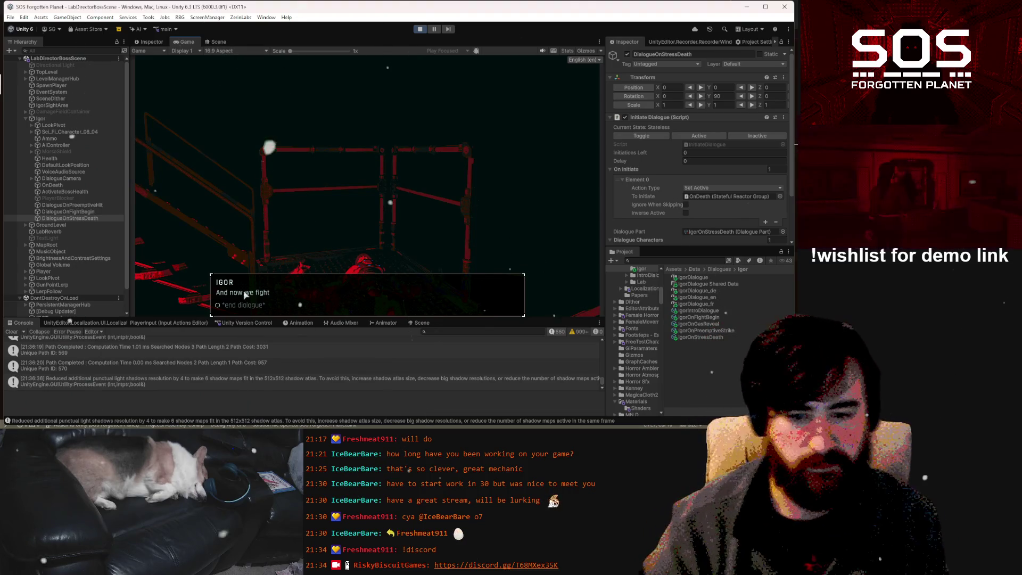
left_click(246, 293)
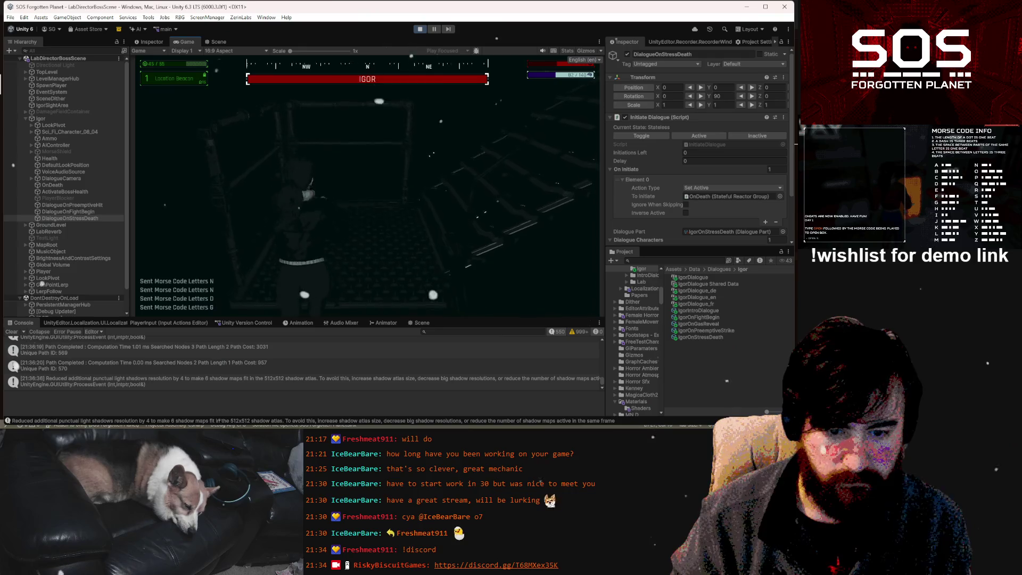
key("Escape")
- Glance at the scene from a new angle, then go back to the Game view and resume play
left_click(217, 42)
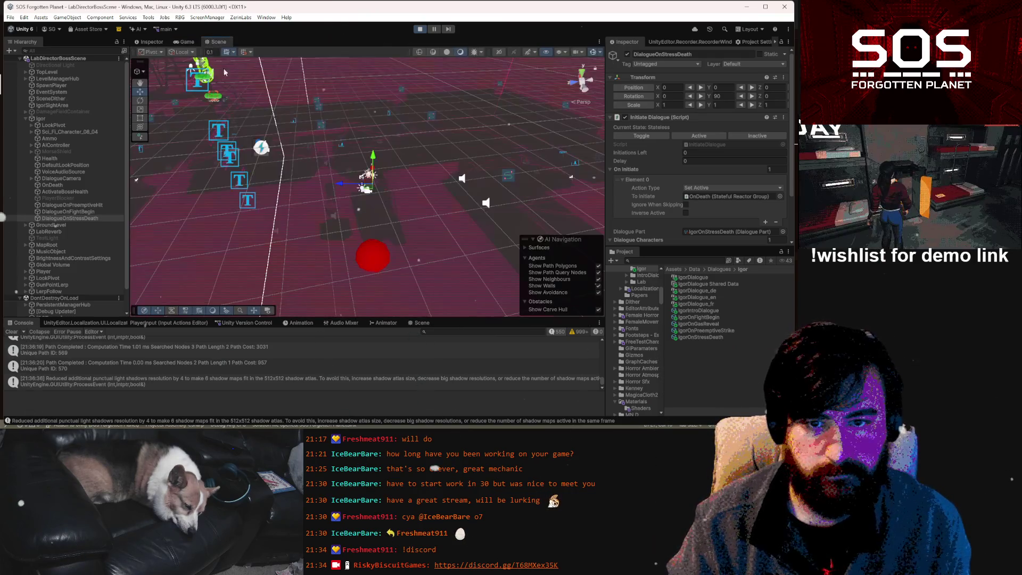
left_click_drag(436, 221, 315, 79)
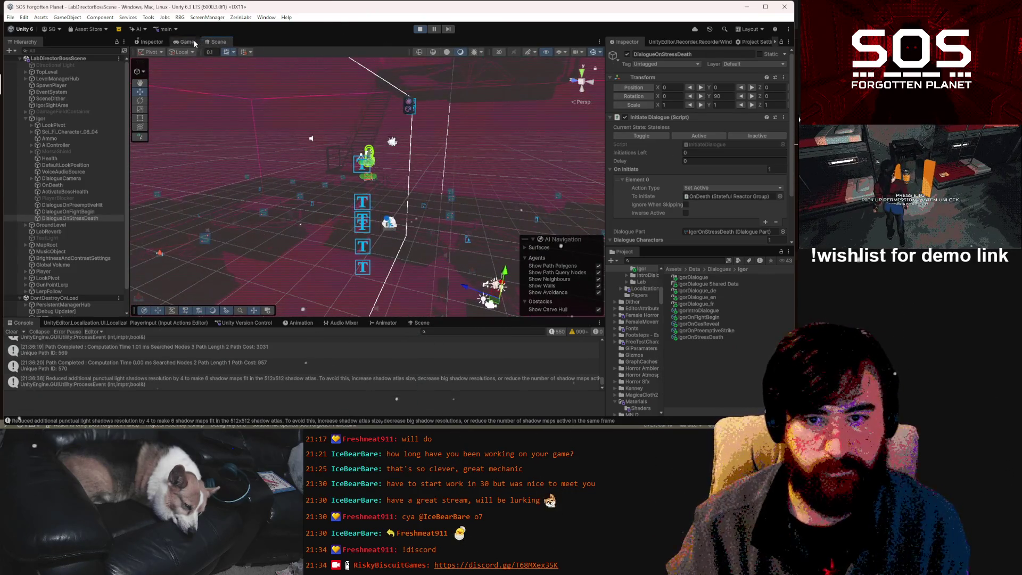
left_click(195, 42)
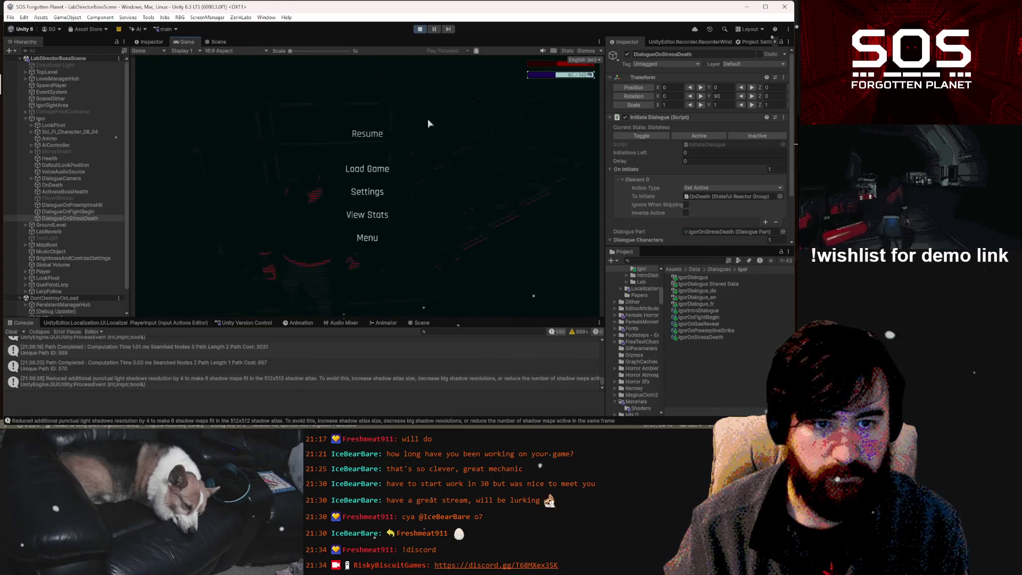
key("Escape")
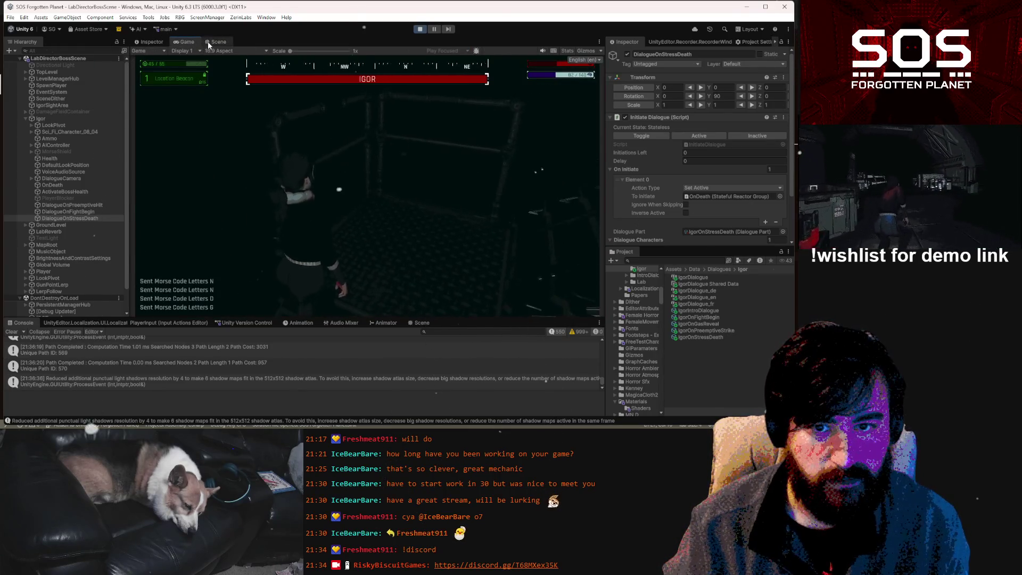
- Fly in and inspect the Walk_Small.16 walkway and stairs_01.3 group in the Scene view
left_click(208, 41)
key("w")
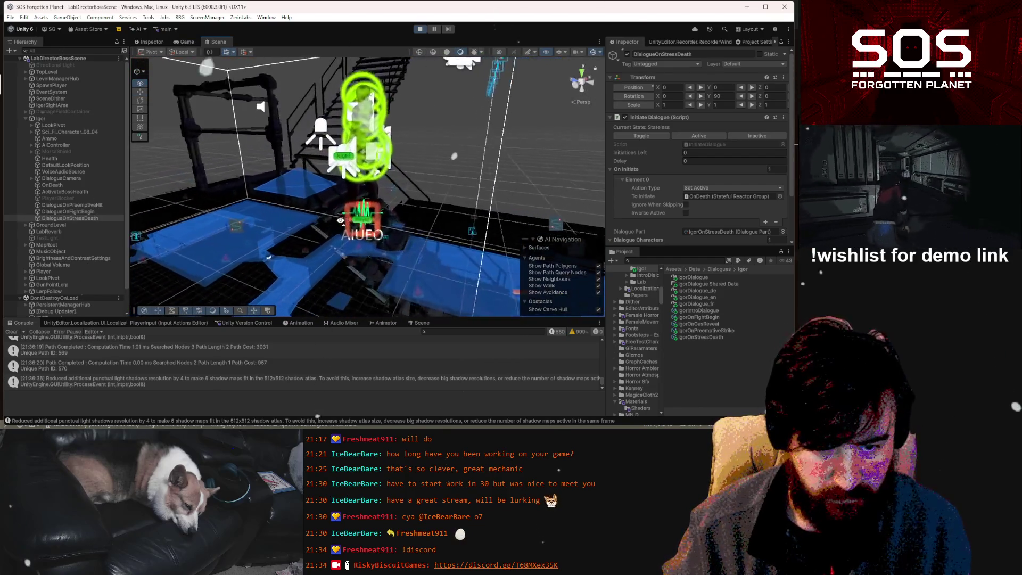
left_click(363, 225)
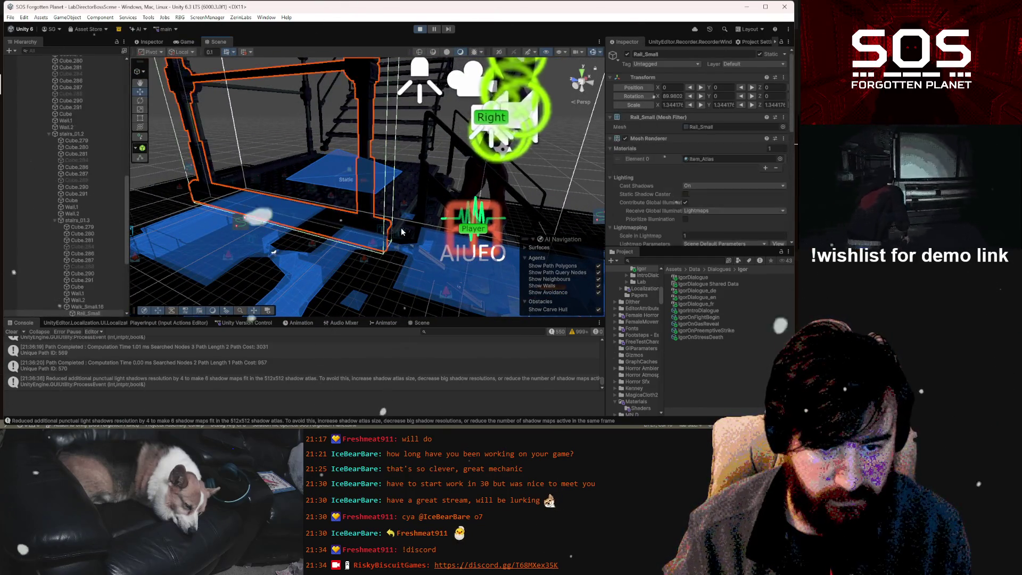
left_click_drag(402, 227, 107, 199)
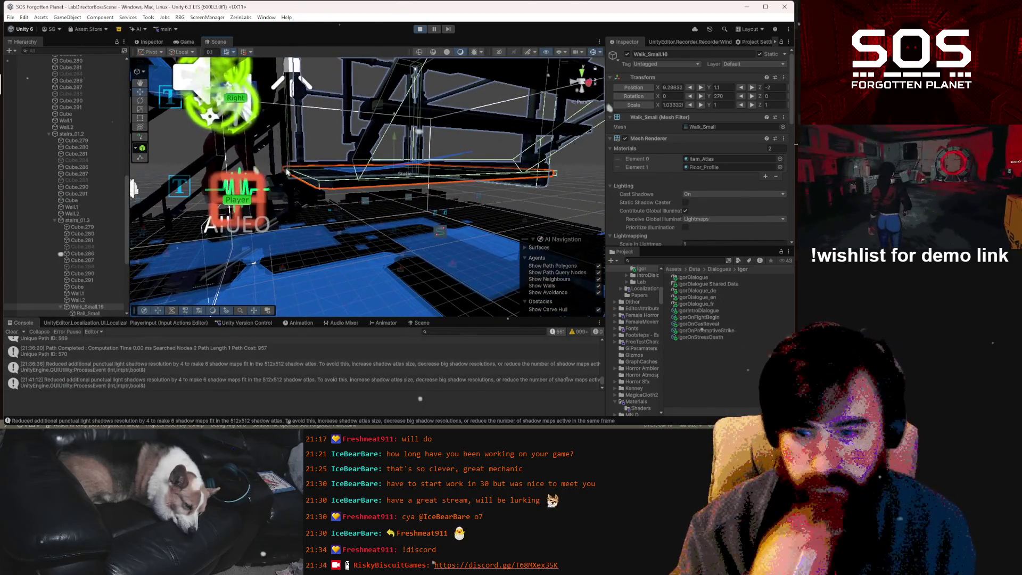
left_click(311, 196)
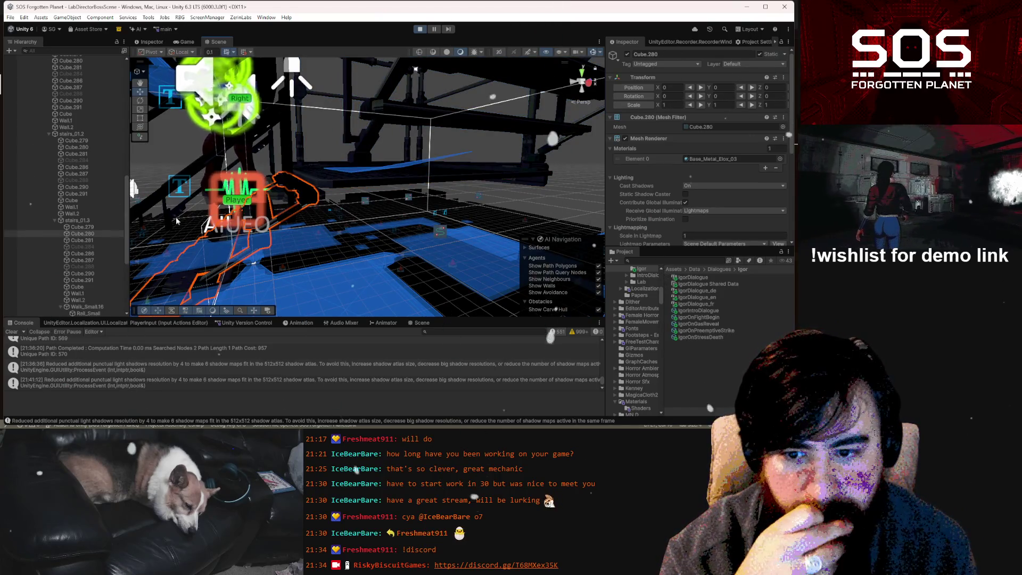
left_click(94, 221)
mouse_move(319, 213)
left_mouse_down()
mouse_move(364, 209)
mouse_move(326, 220)
mouse_move(365, 230)
left_mouse_up()
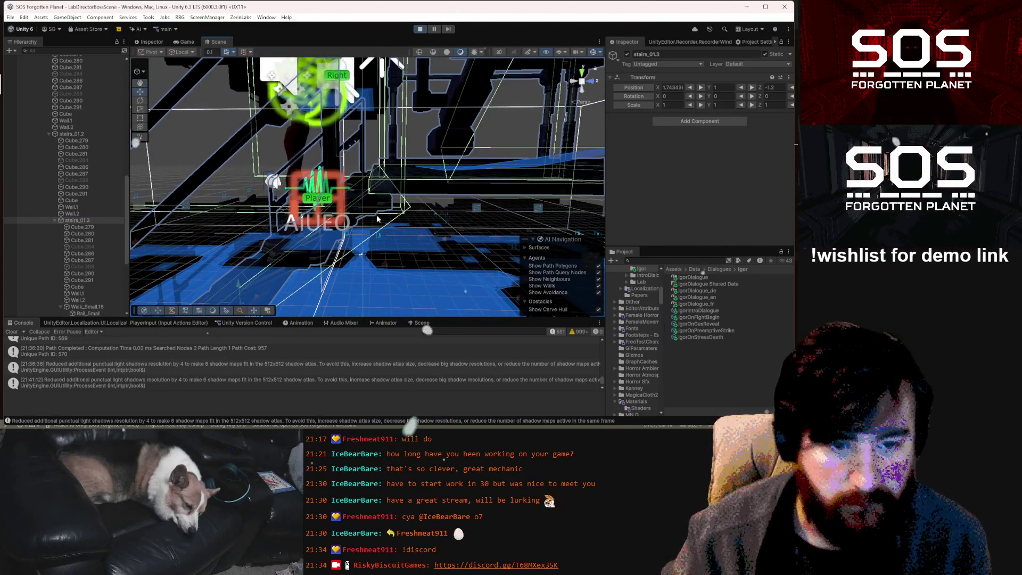
- Set Walk_Small.16's Box Collider Size X to 1.84 and return to the running game
left_click(405, 183)
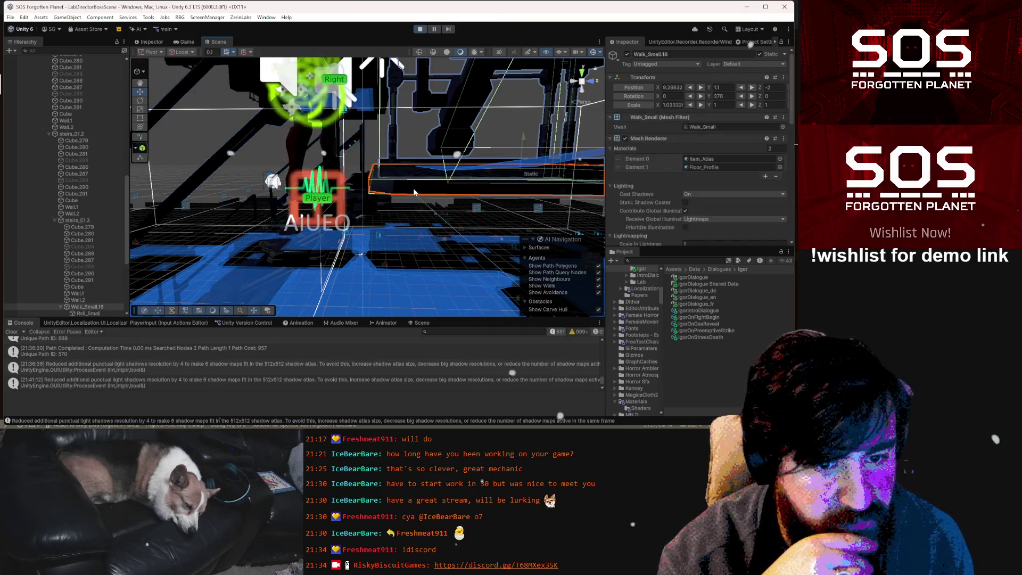
scroll(707, 215, "down", 8)
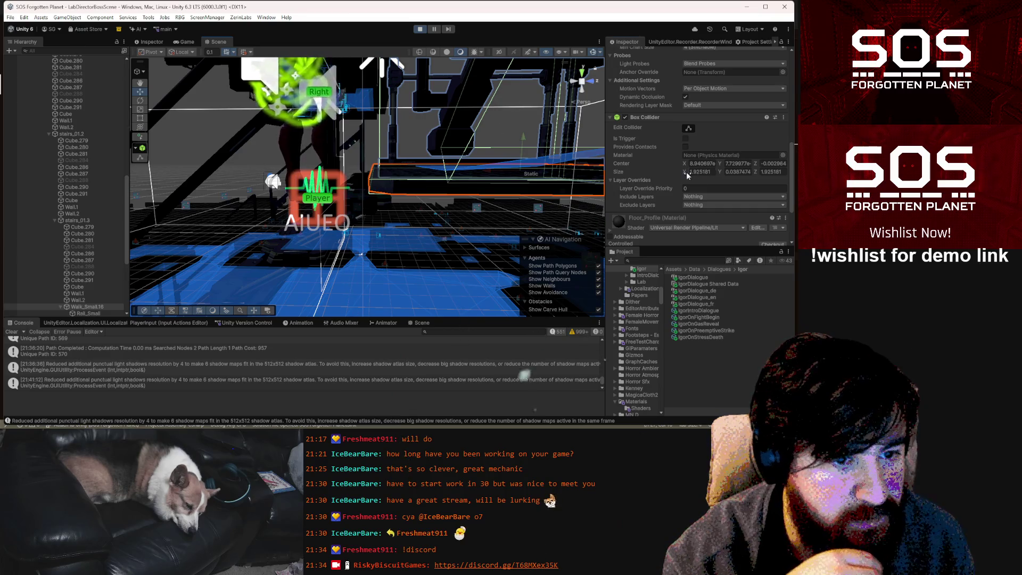
left_click(686, 173)
type("1.84")
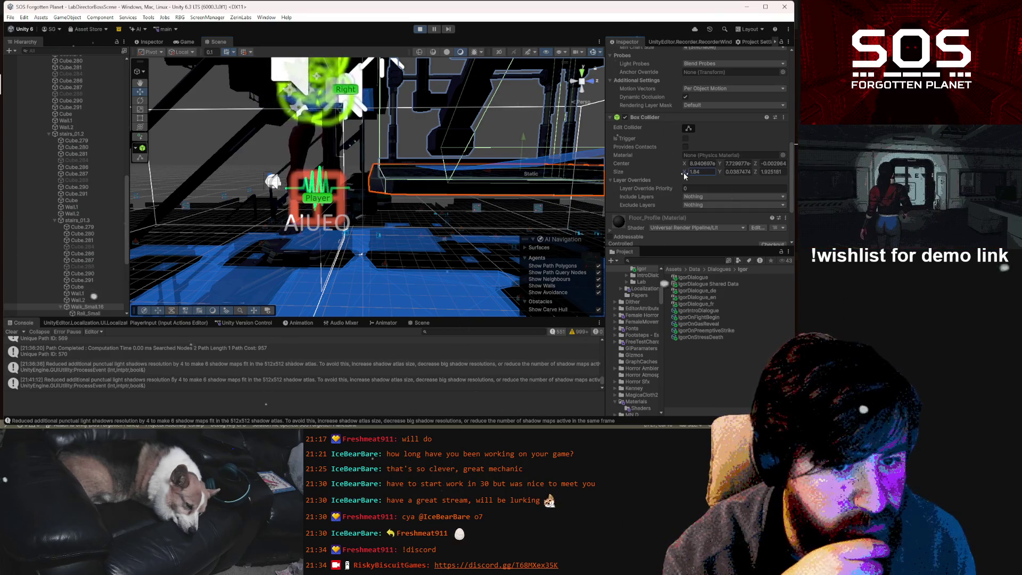
left_click(184, 42)
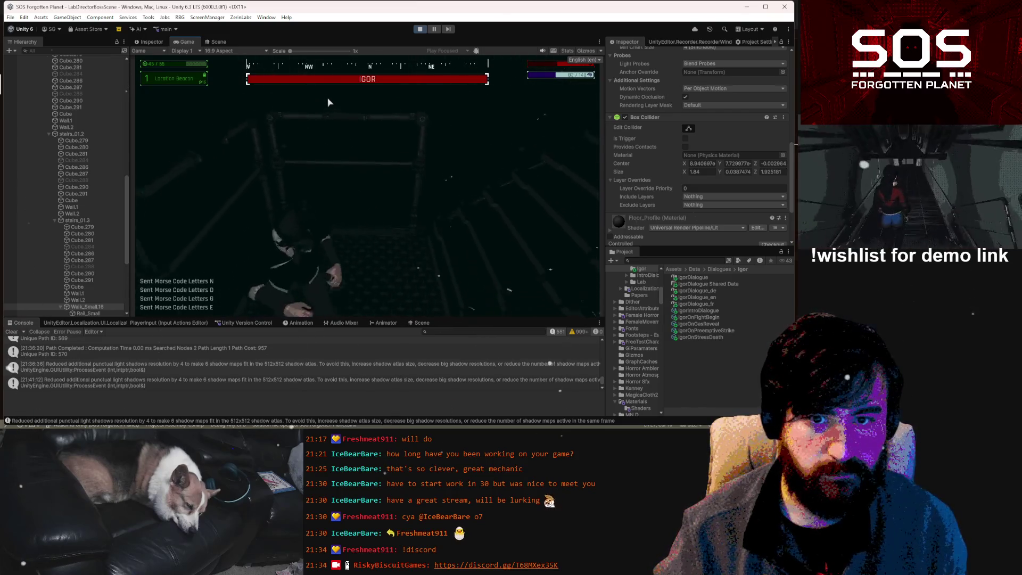
- Pause and drag Walk_Small.16's Box Collider Size X down to 1.75
key("Escape")
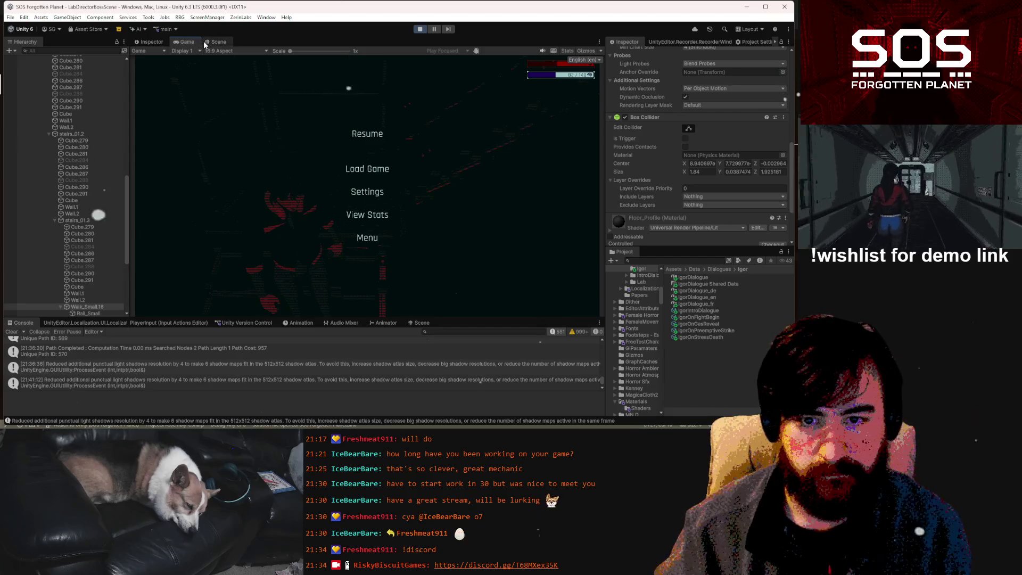
left_click(205, 42)
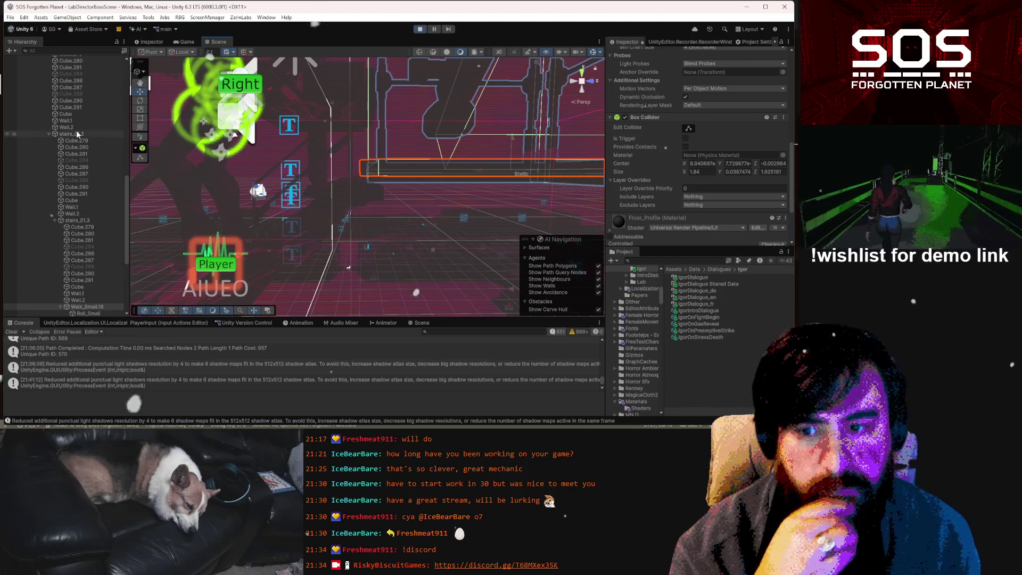
left_click(96, 221)
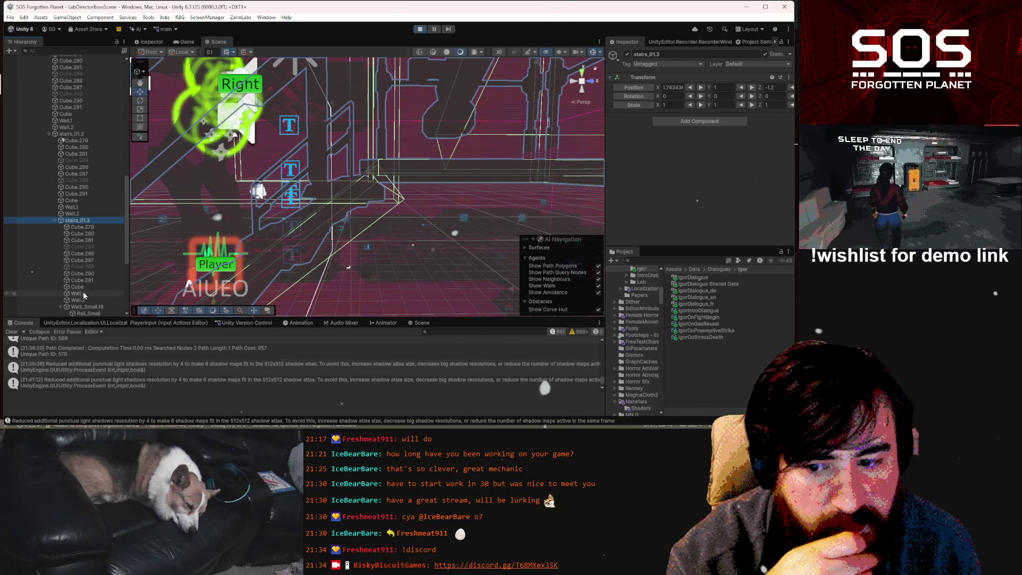
left_click(85, 307)
scroll(682, 200, "down", 5)
scroll(682, 200, "down", 5)
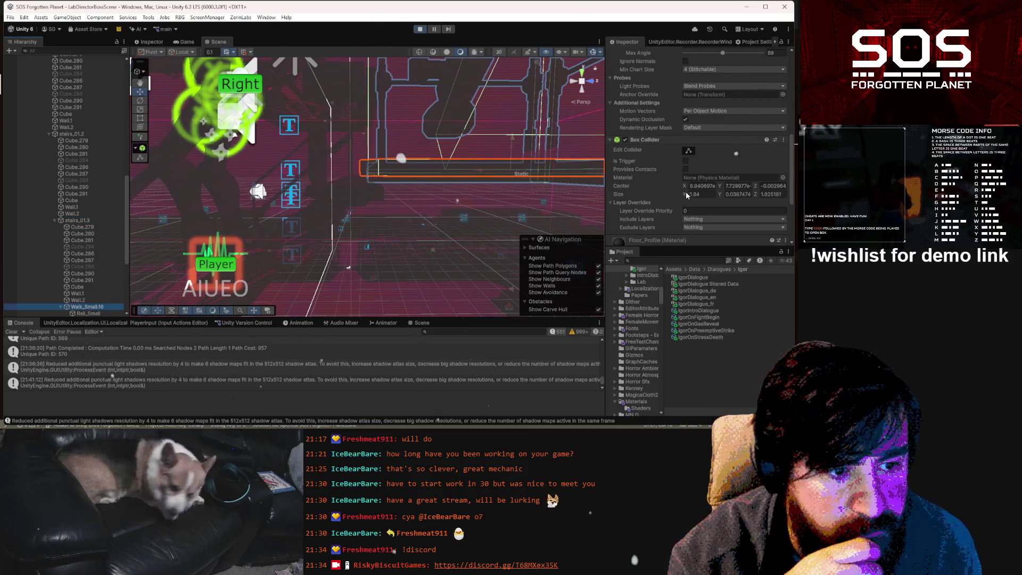
left_click(686, 197)
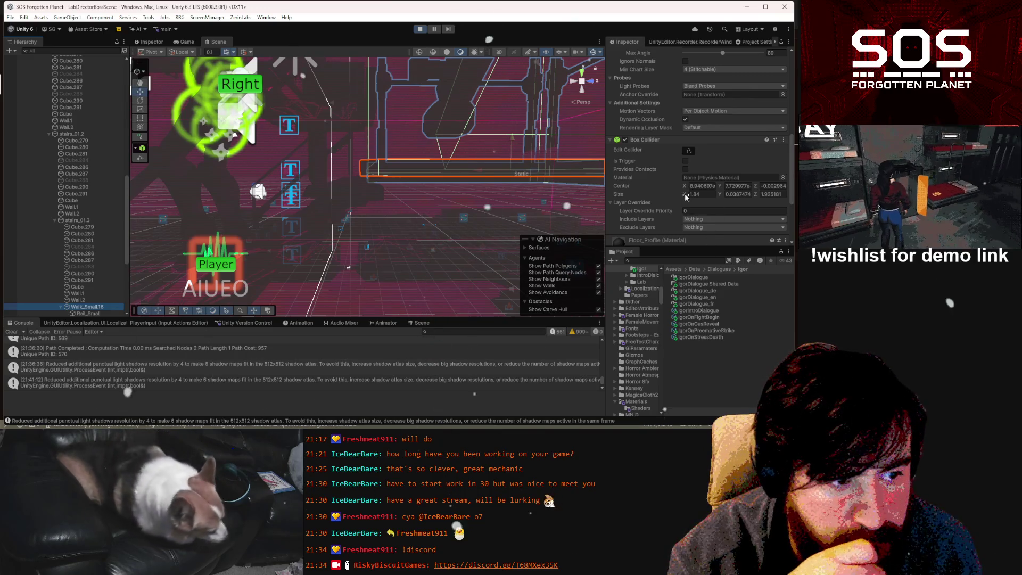
left_click_drag(686, 197, 686, 195)
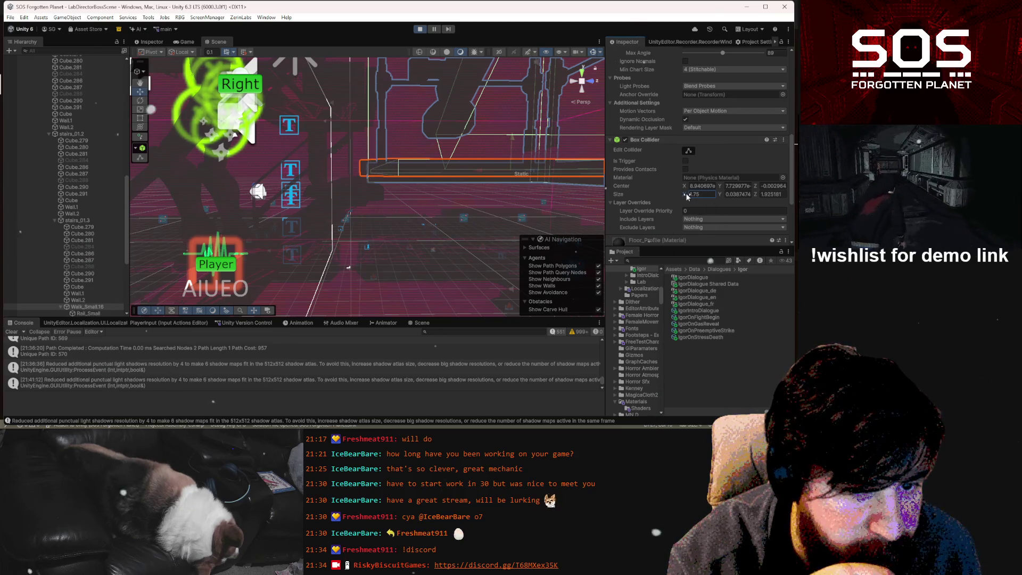
- Check the stairs from a new angle, test in the Game view, then pause and reselect Walk_Small.16
left_click(89, 220)
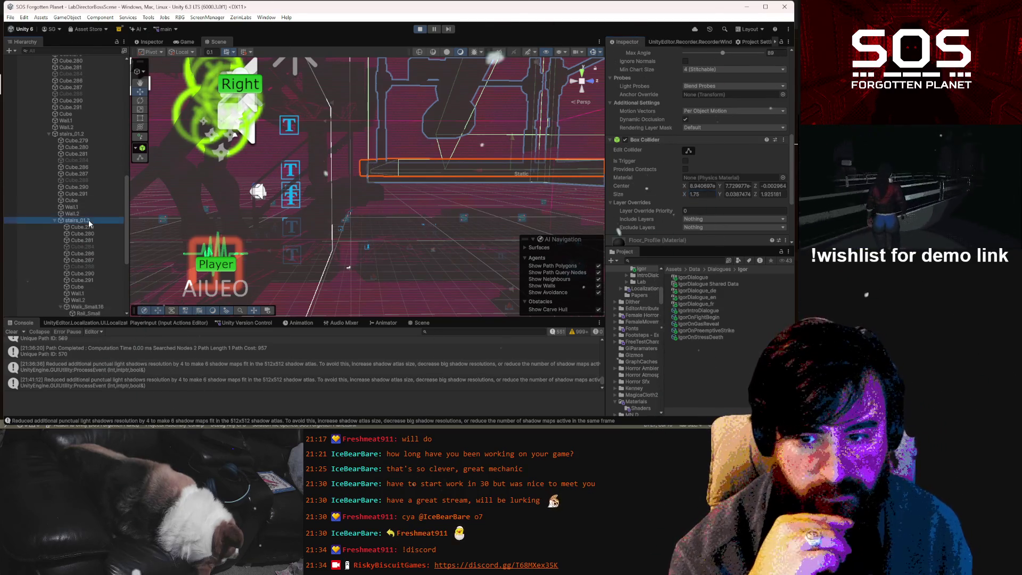
right_click(389, 152)
left_click_drag(389, 153, 391, 151)
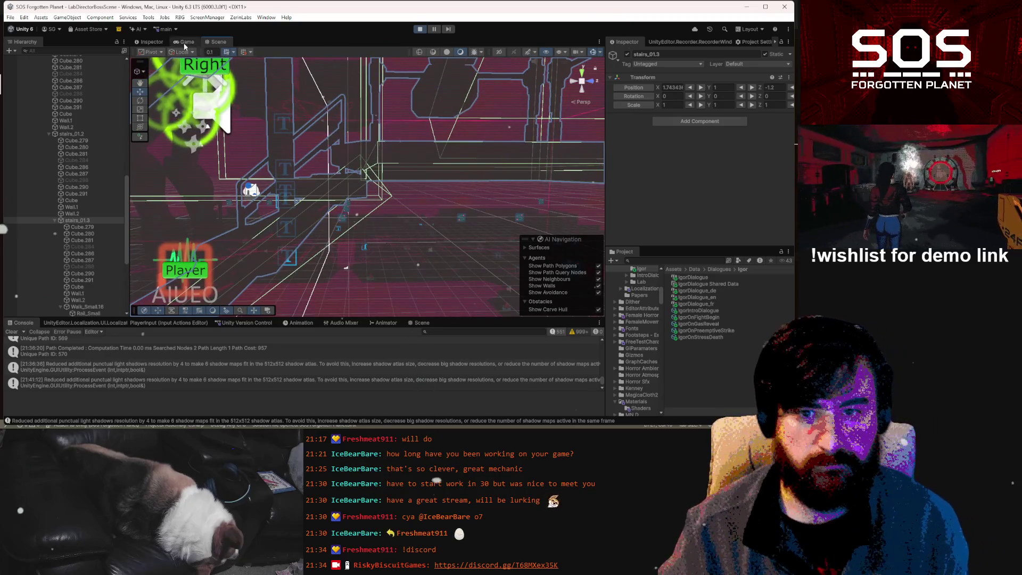
left_click(184, 42)
left_click(371, 137)
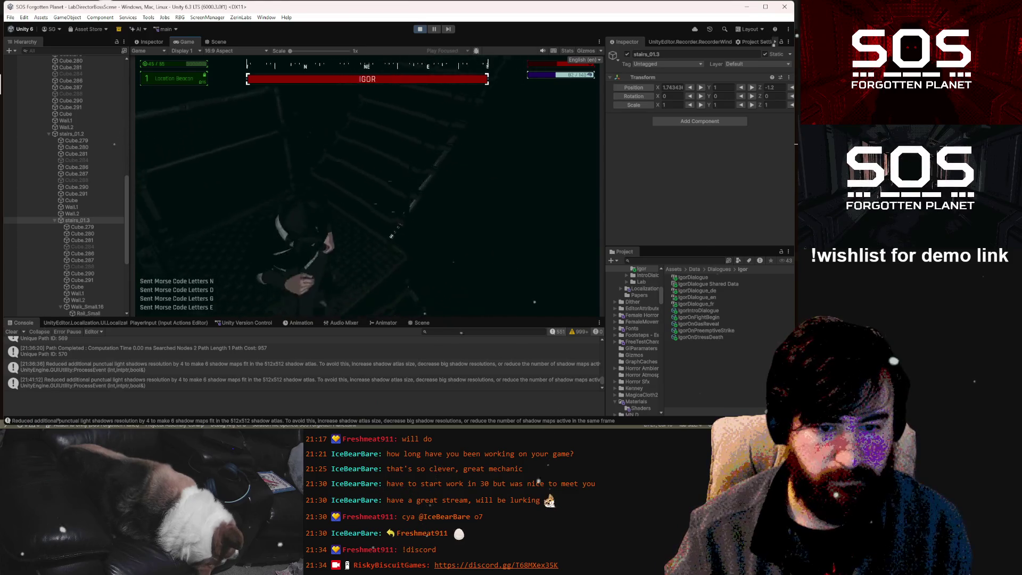
key("Escape")
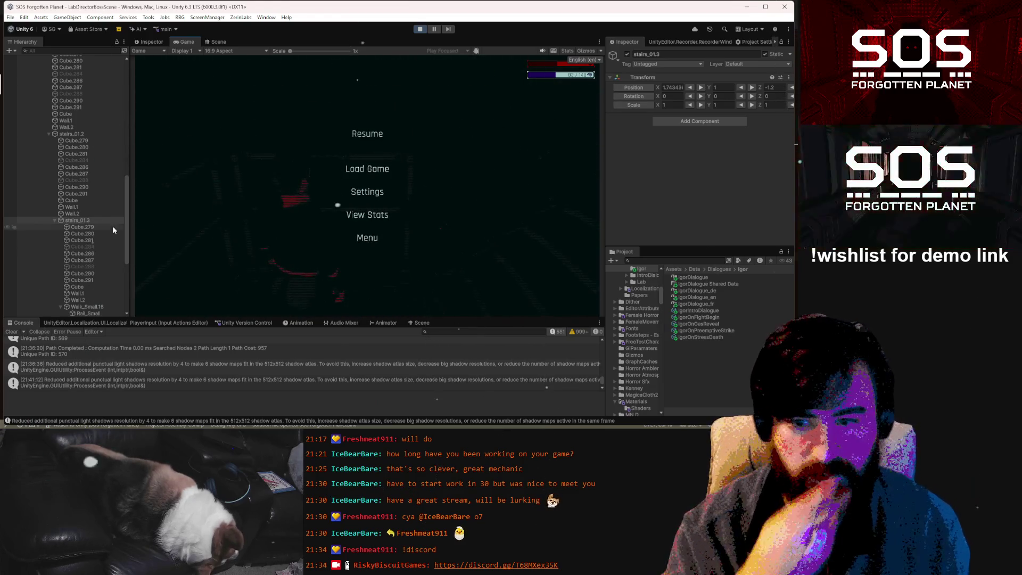
left_click(85, 306)
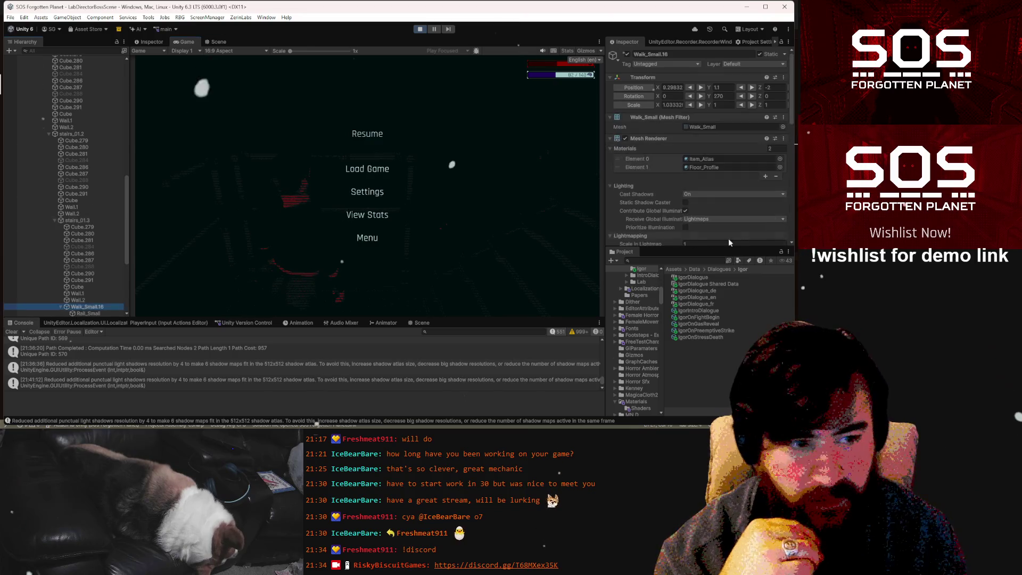
scroll(669, 184, "down", 10)
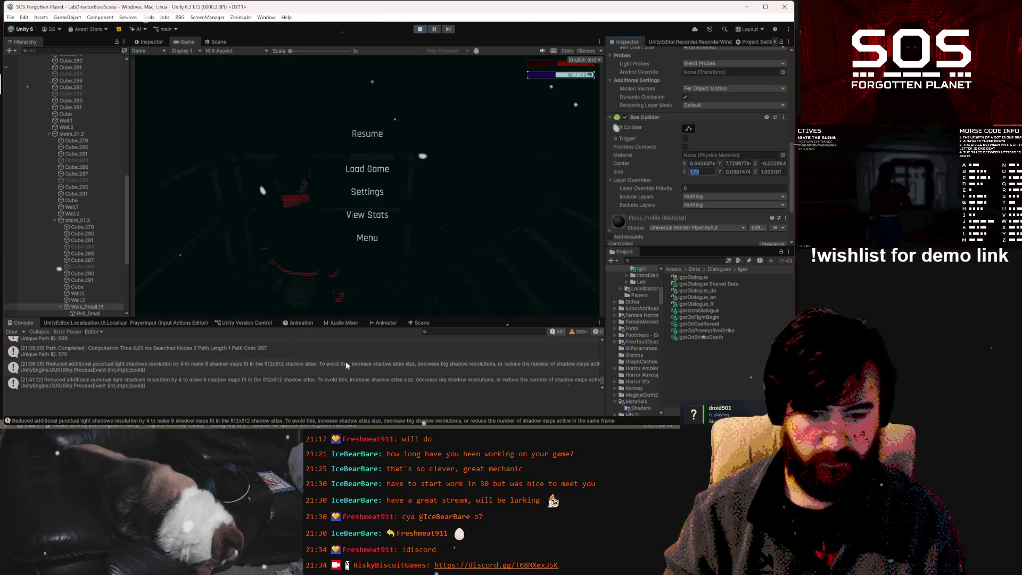
- Note 'COLLIDER X = 1.75' on the stairs-platform line in Notepad and return to Unity
key("alt+Tab")
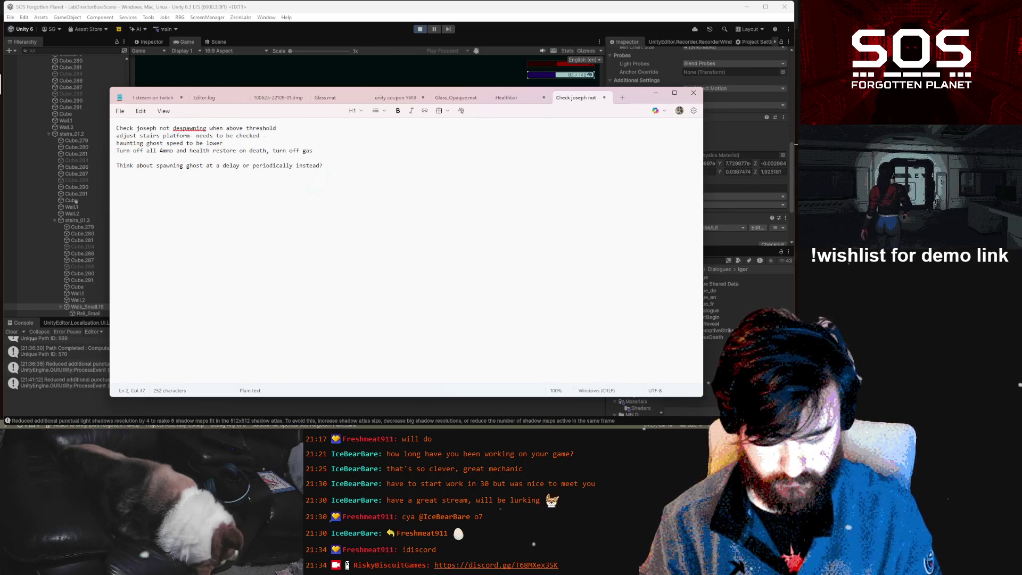
type("COLLIDER X = 1.75")
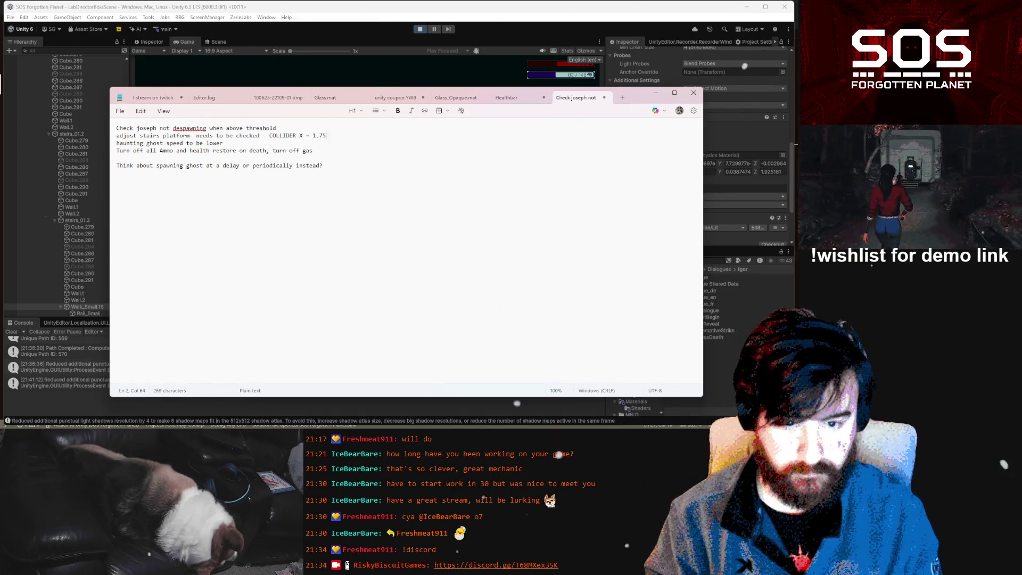
key("Return")
left_click(440, 68)
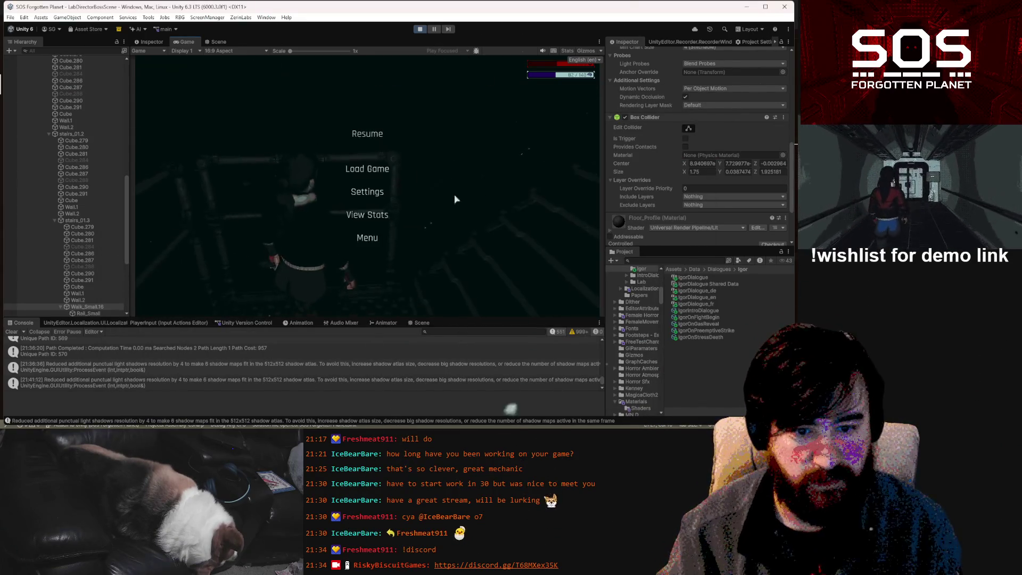
- Test play briefly, then switch the ActivateBossHealth object off
left_click(367, 135)
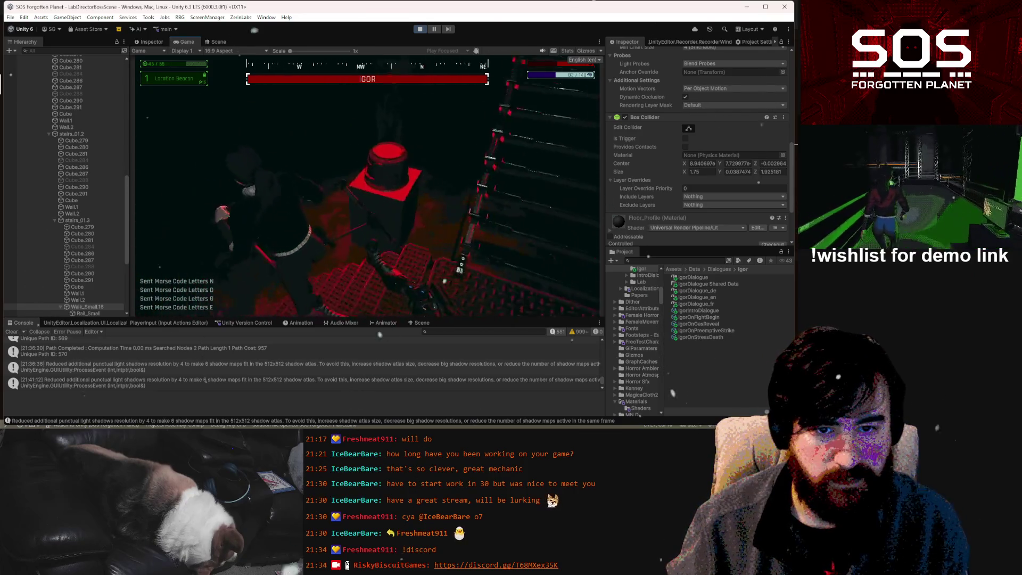
key("Escape")
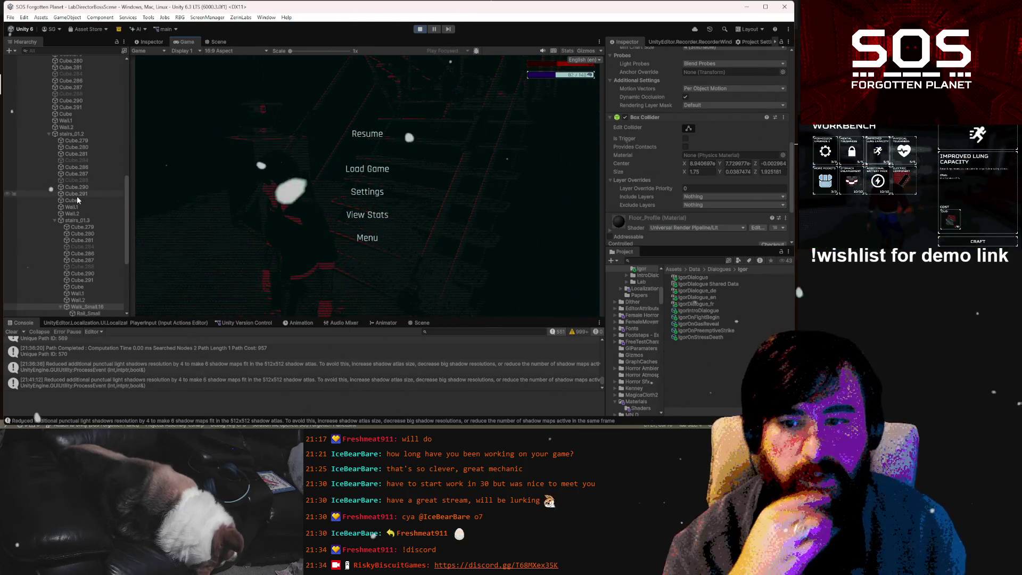
key("Escape")
scroll(81, 174, "up", 15)
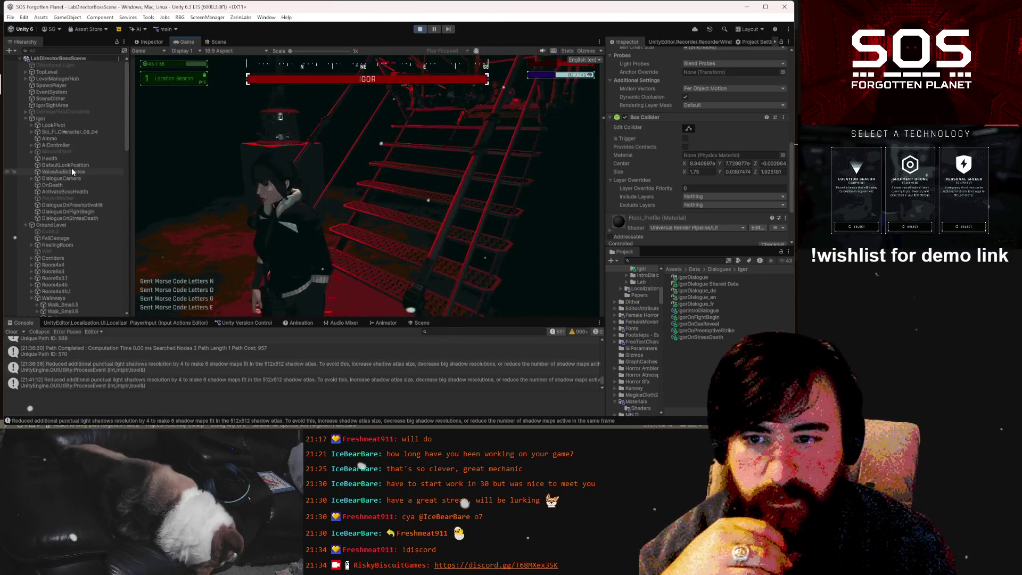
left_click(68, 191)
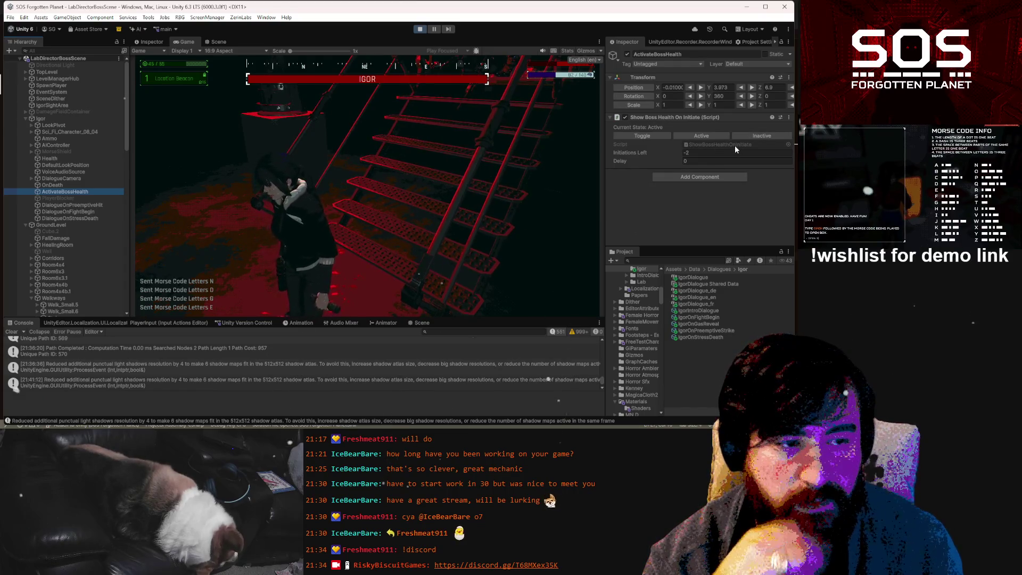
left_click(753, 137)
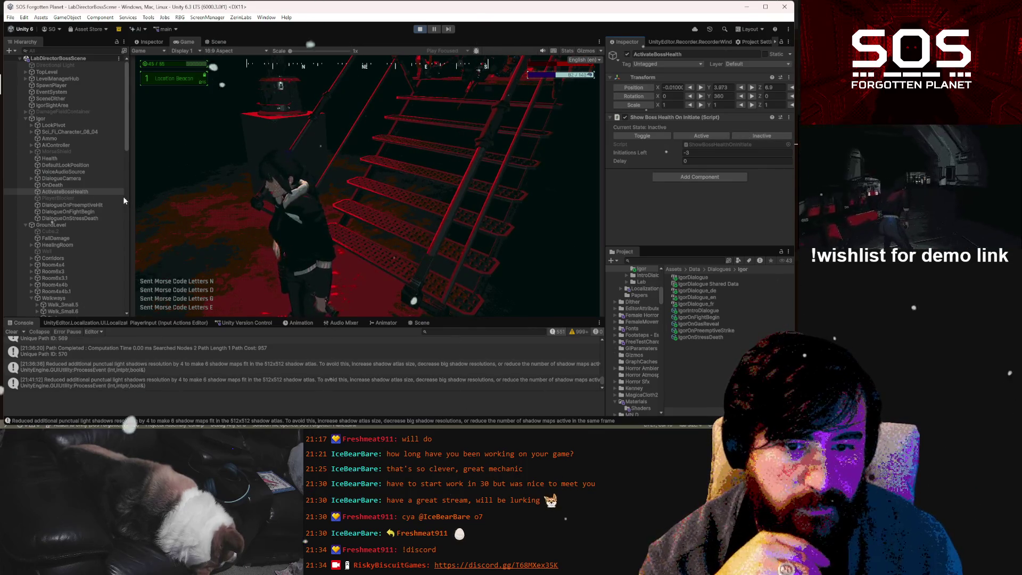
- Add a new Element 6 entry to OnDeath's reaction list and expand it
left_click(78, 184)
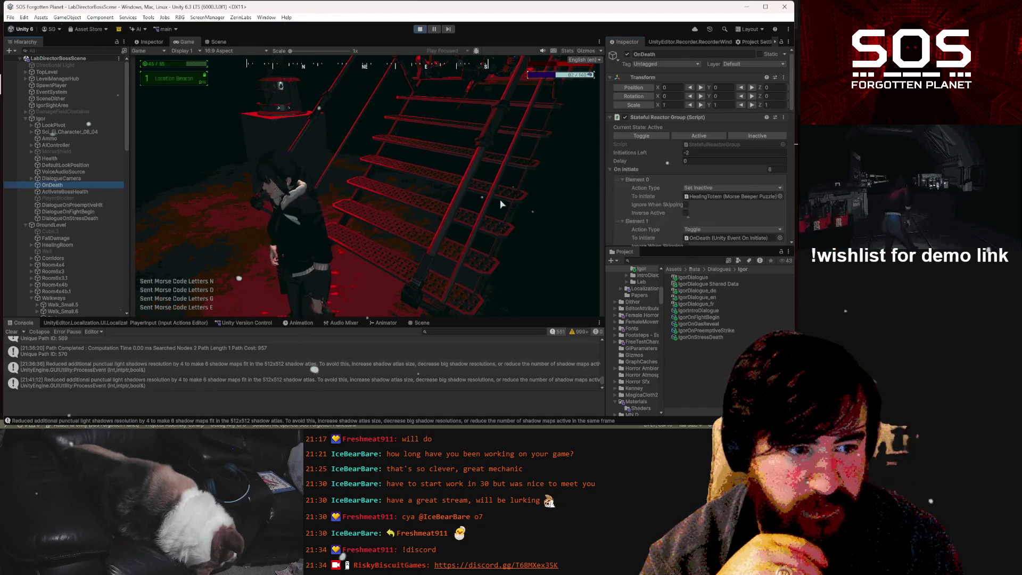
scroll(727, 145, "down", 4)
scroll(727, 141, "down", 2)
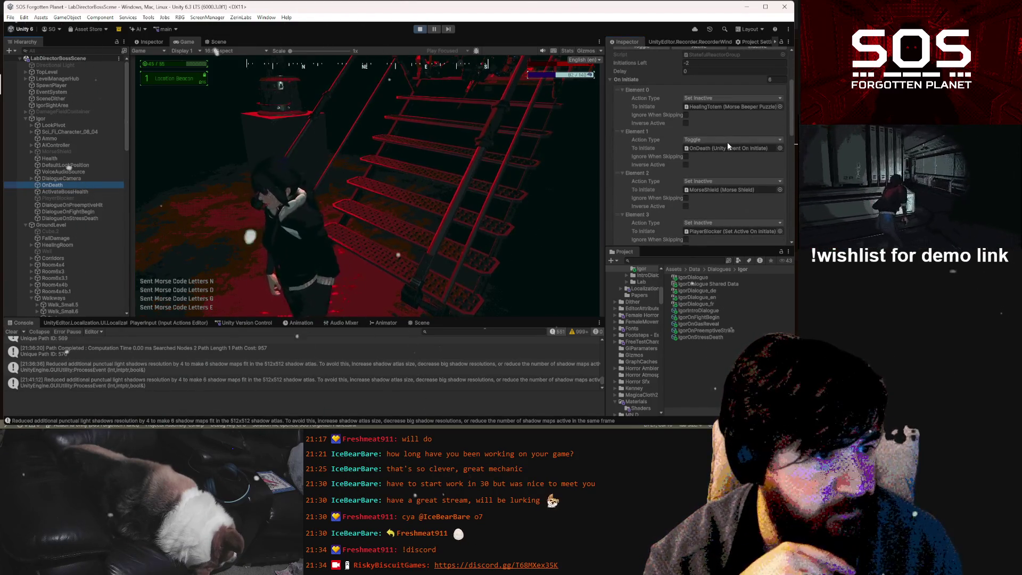
scroll(727, 142, "down", 4)
scroll(727, 142, "down", 4)
scroll(728, 142, "down", 4)
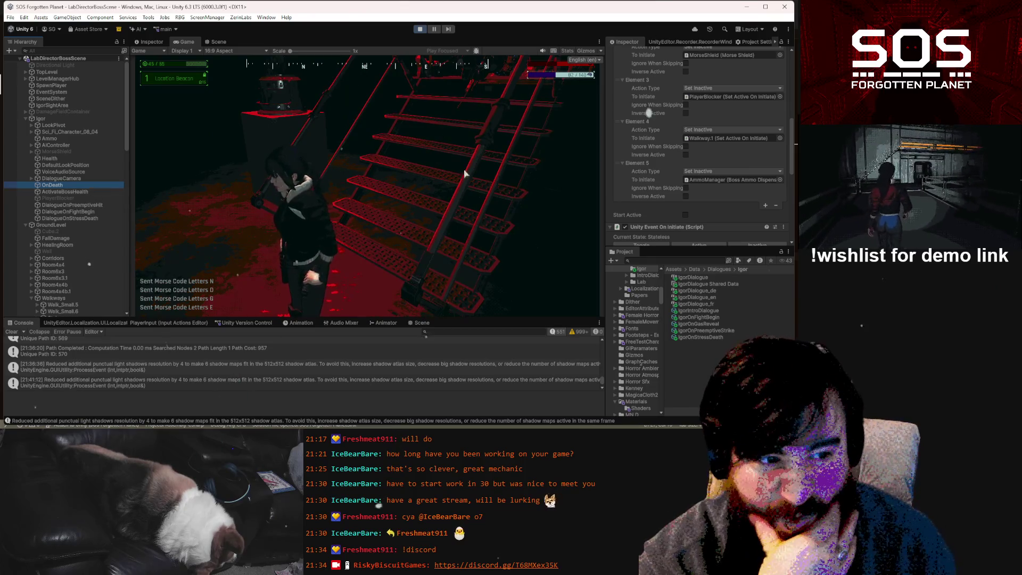
left_click(766, 205)
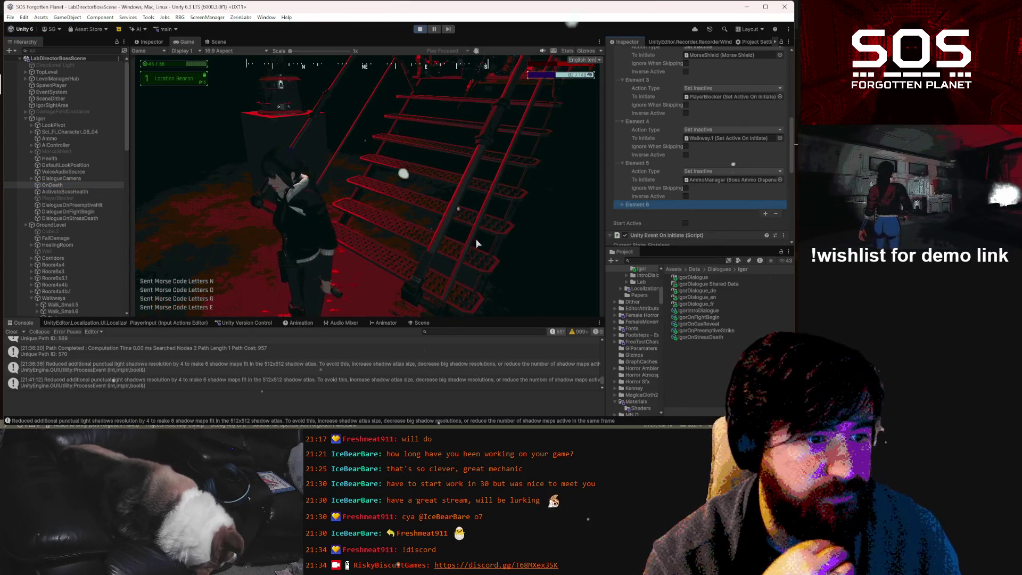
left_click(625, 204)
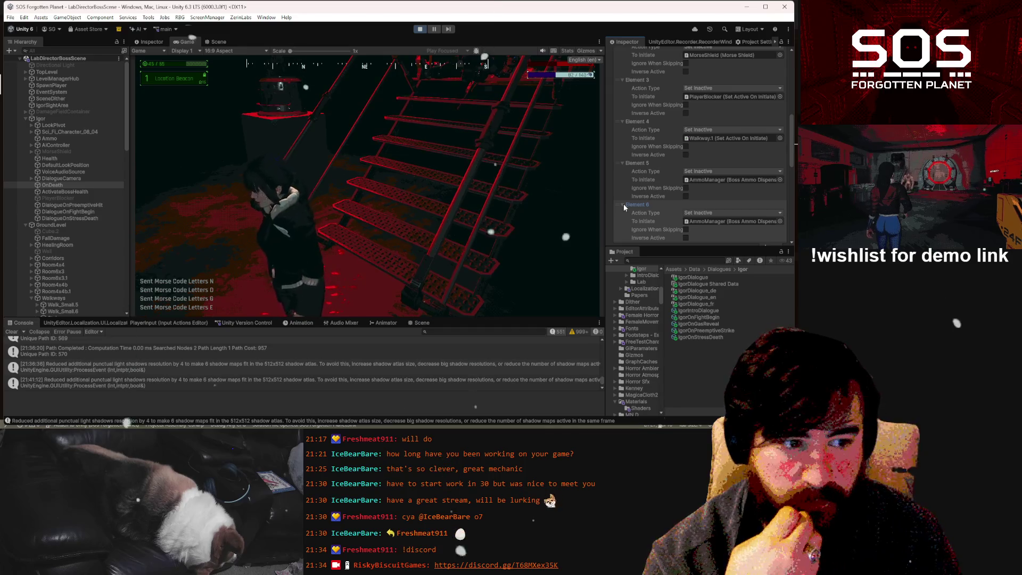
- Search the Project for 'igor' and select the Igor prefab
left_click(673, 260)
type("igor")
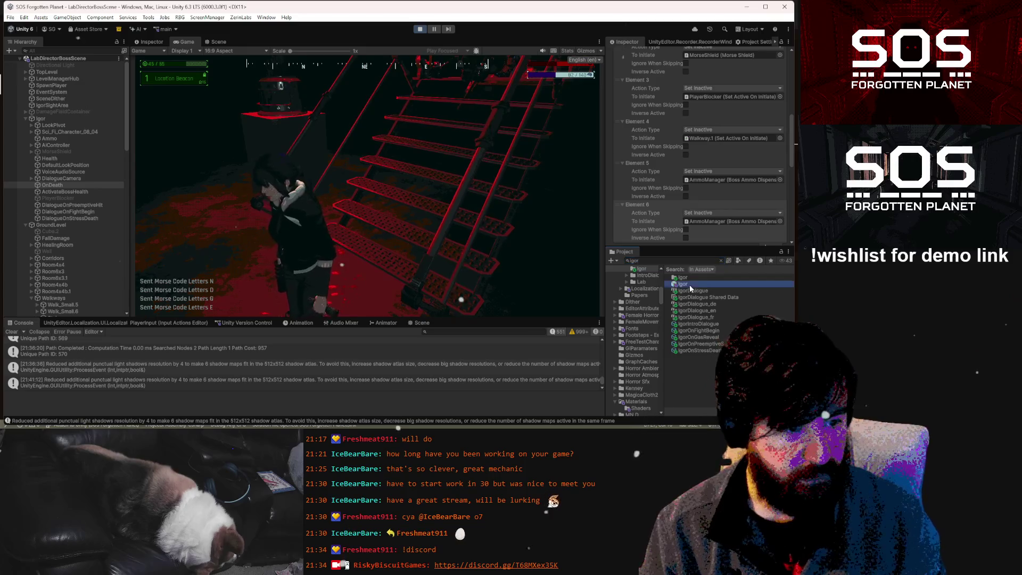
left_click(688, 284)
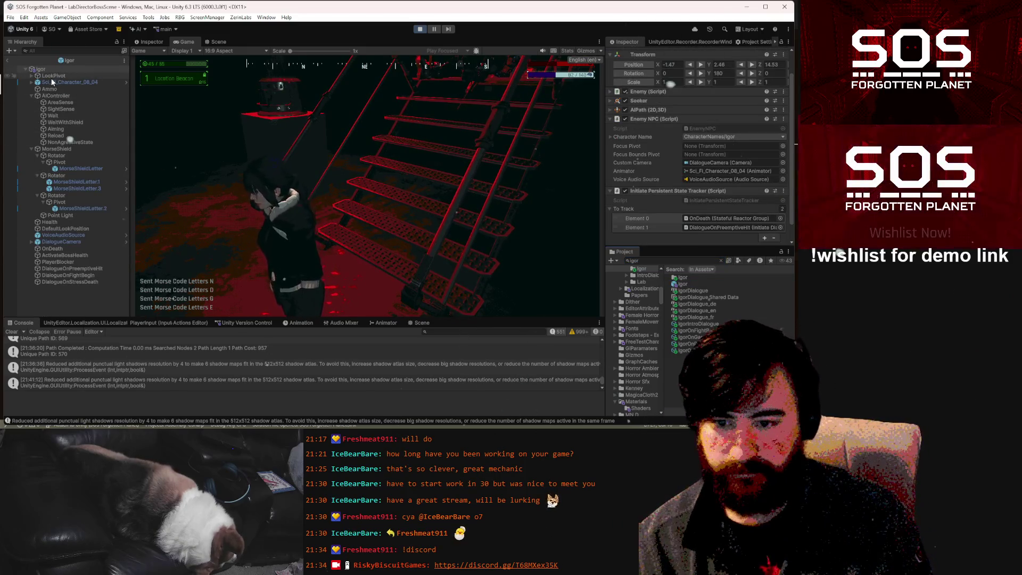
- Review the Igor prefab's Initiate Persistent State Tracker list, then select OnDeath in the Hierarchy
scroll(660, 199, "down", 1)
left_click(660, 200)
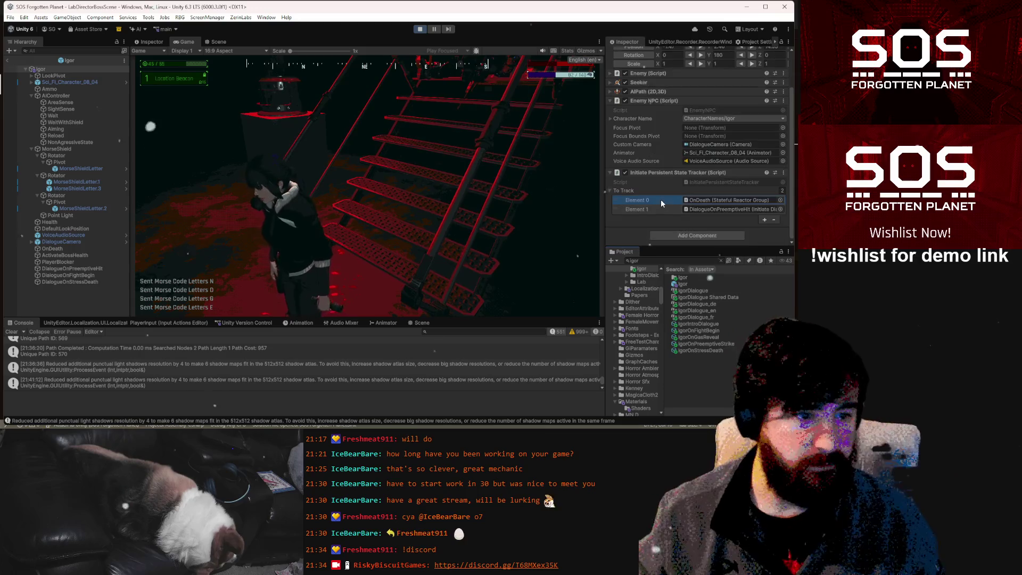
left_click(754, 221)
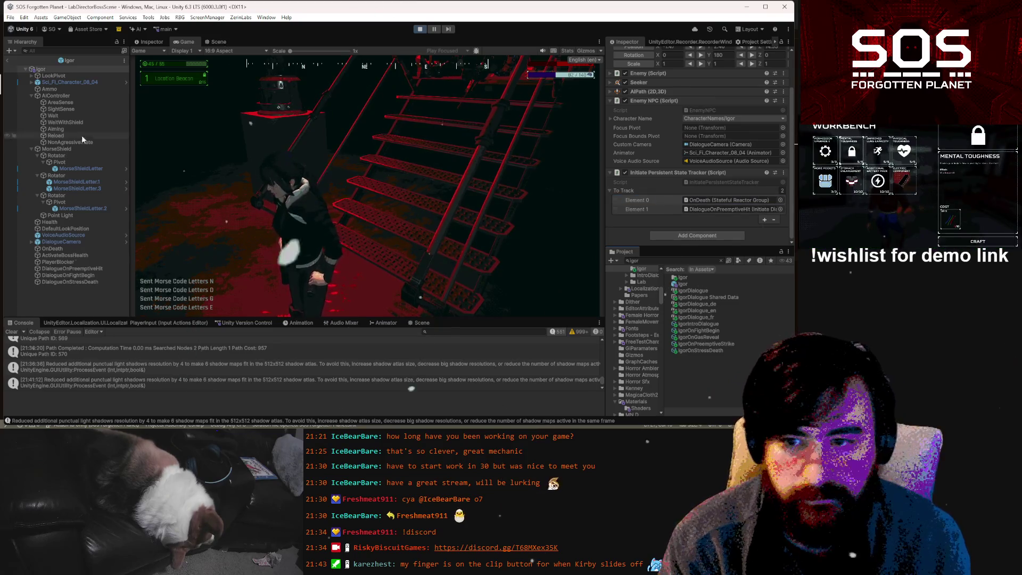
left_click(67, 248)
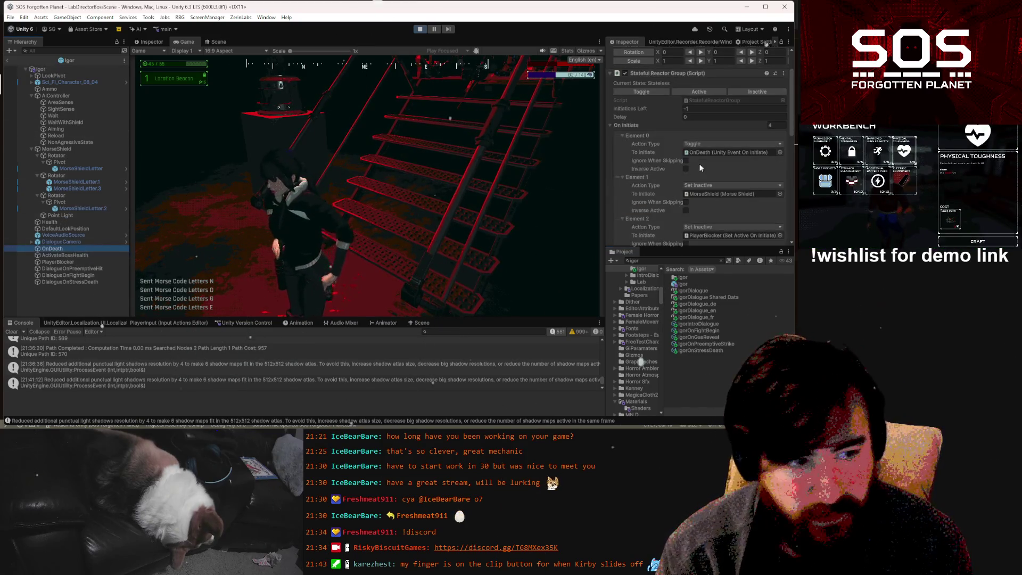
- Add another entry to OnDeath's reaction list
scroll(724, 190, "down", 5)
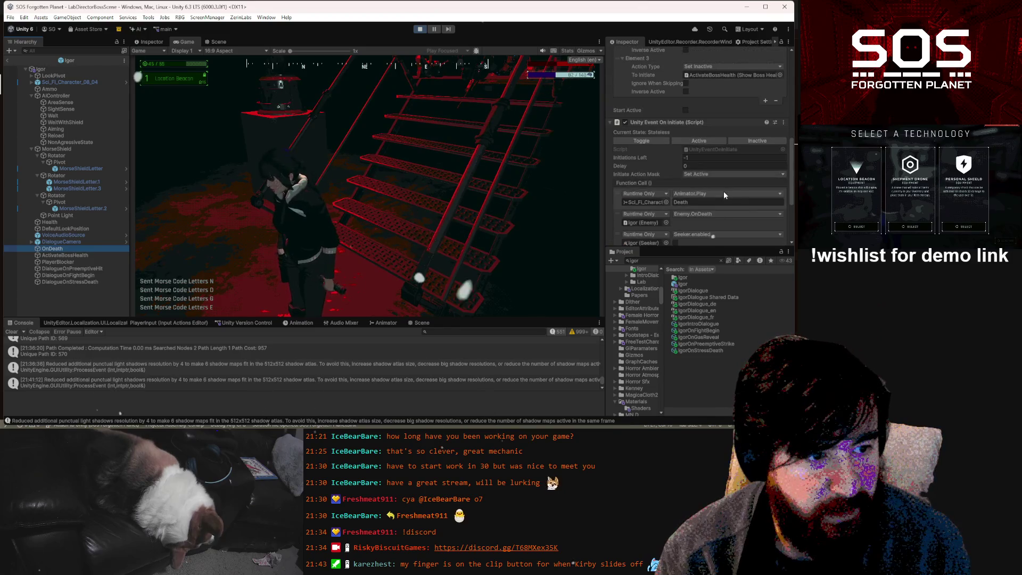
left_click(765, 101)
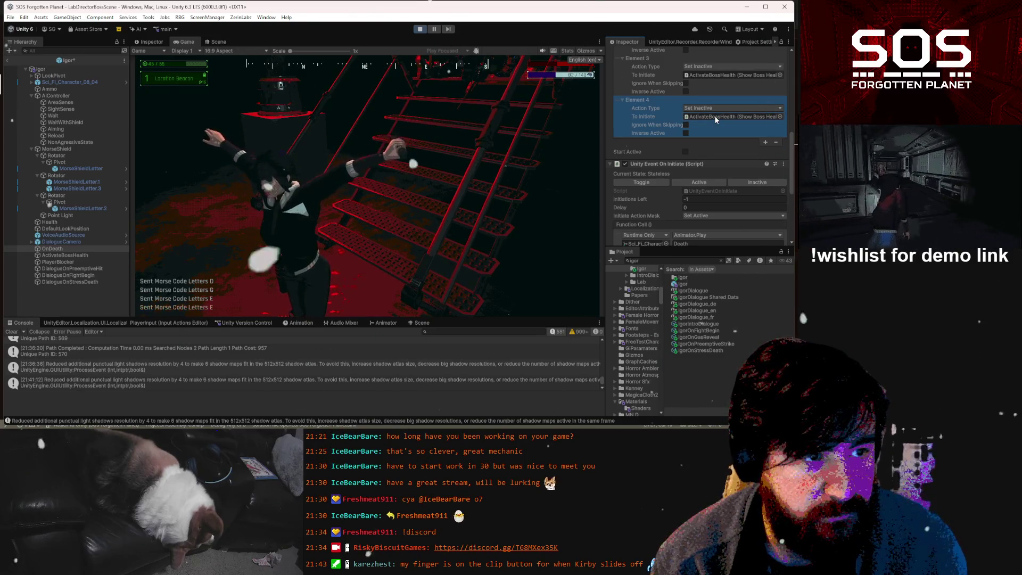
scroll(718, 102, "up", 3)
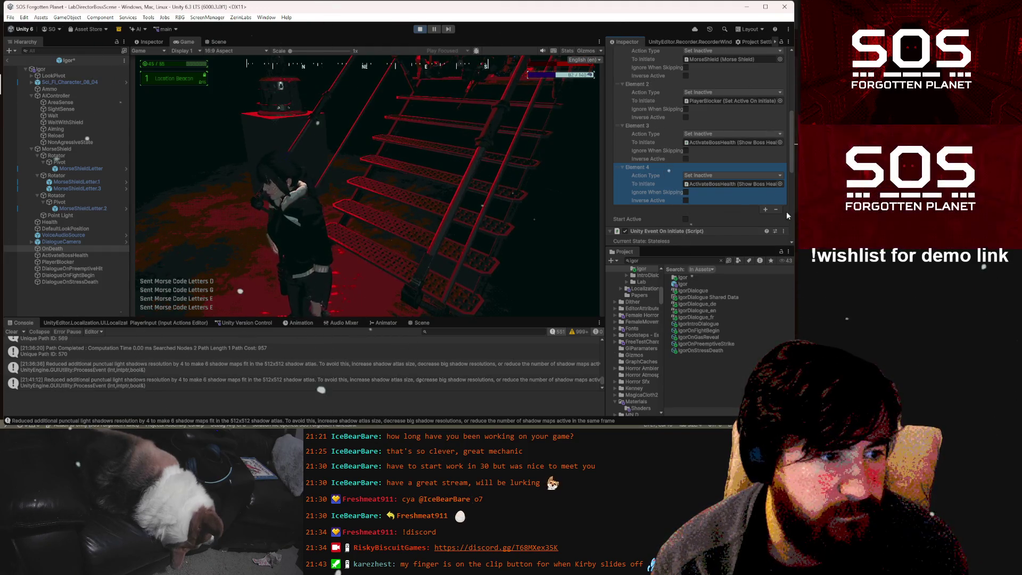
scroll(778, 208, "up", 5)
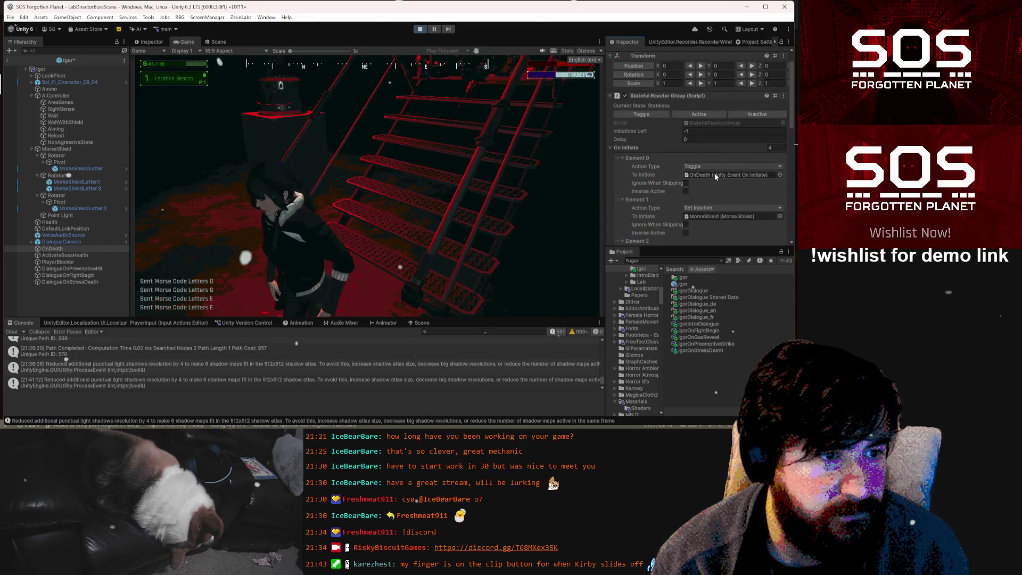
scroll(715, 173, "down", 5)
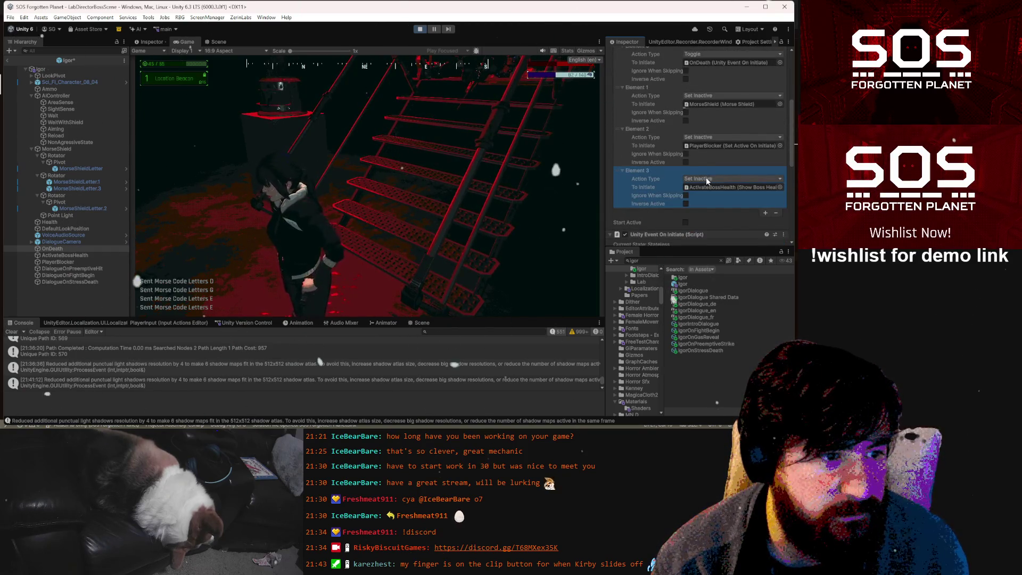
- Set Element 3's Action Type to Set Active, save the Igor prefab, and pause
left_click(707, 180)
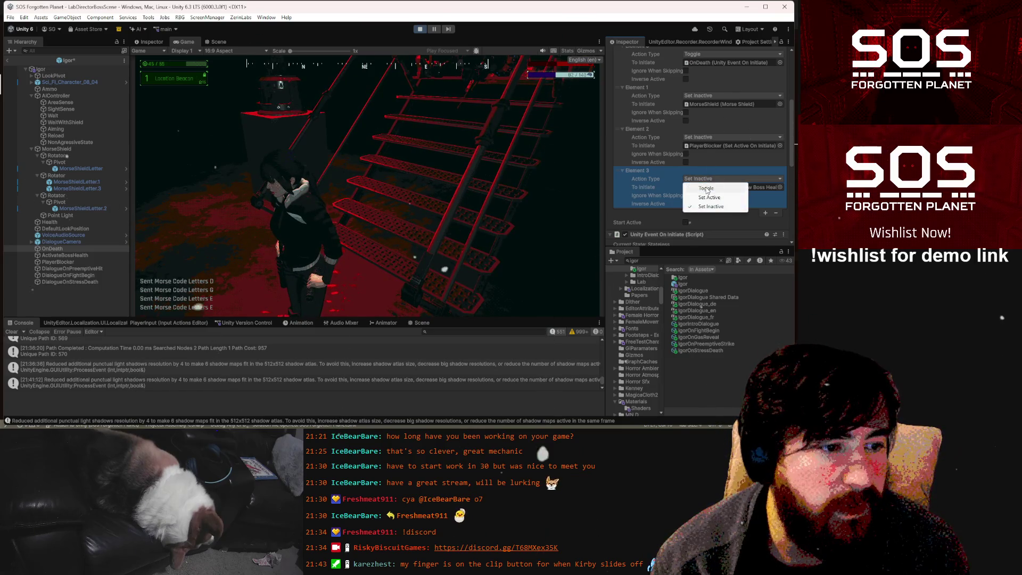
left_click(708, 198)
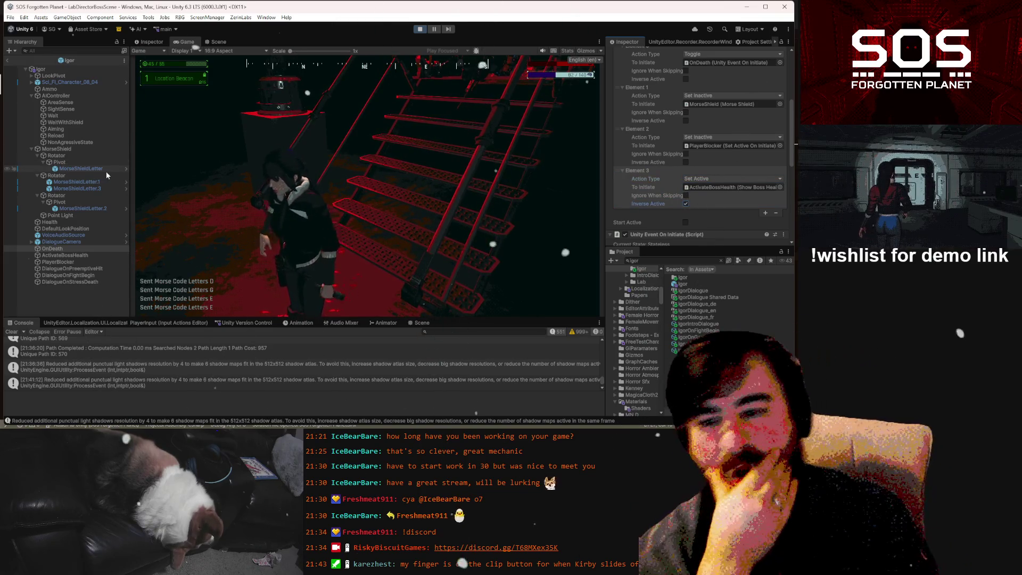
key("ctrl+s")
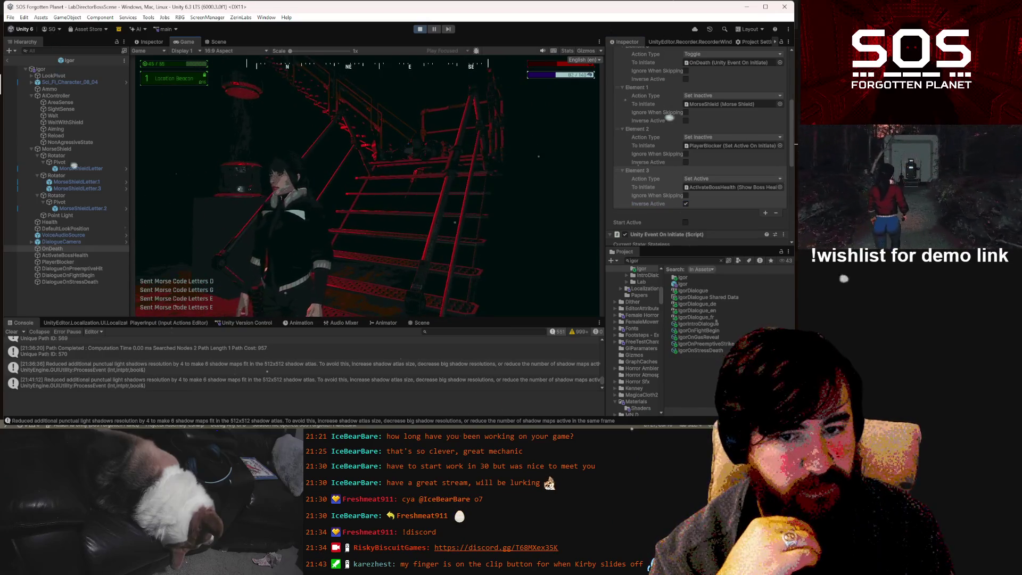
key("Escape")
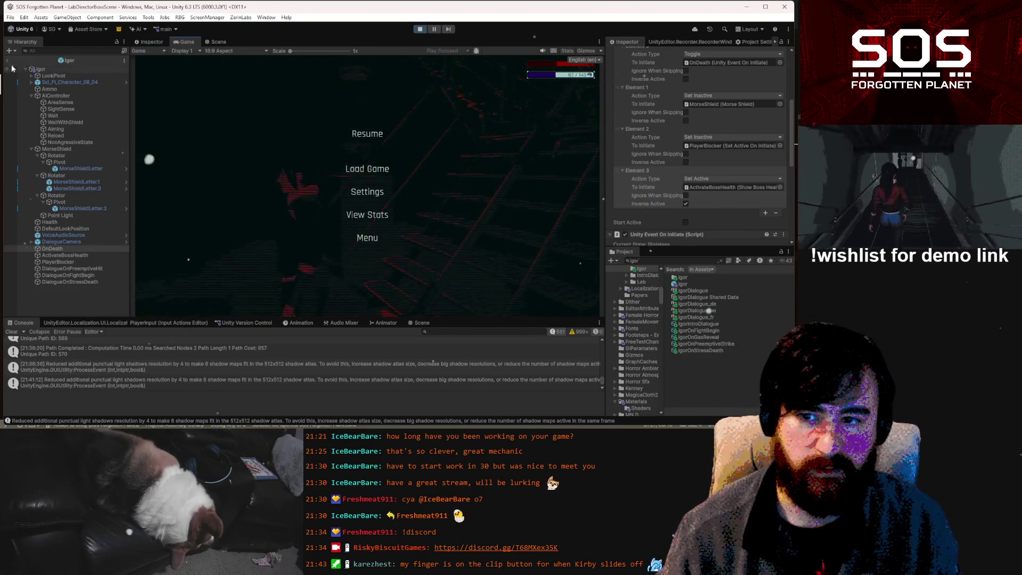
- Go back to the full LabDirectorBossScene, stop play mode, and switch to Visual Studio Code
left_click(7, 60)
left_click(367, 134)
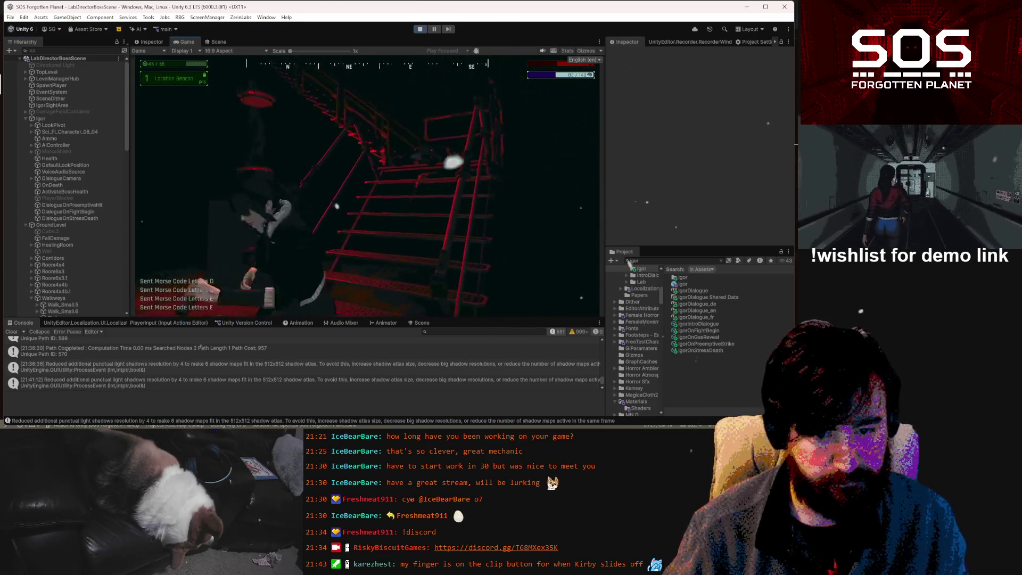
key("Escape")
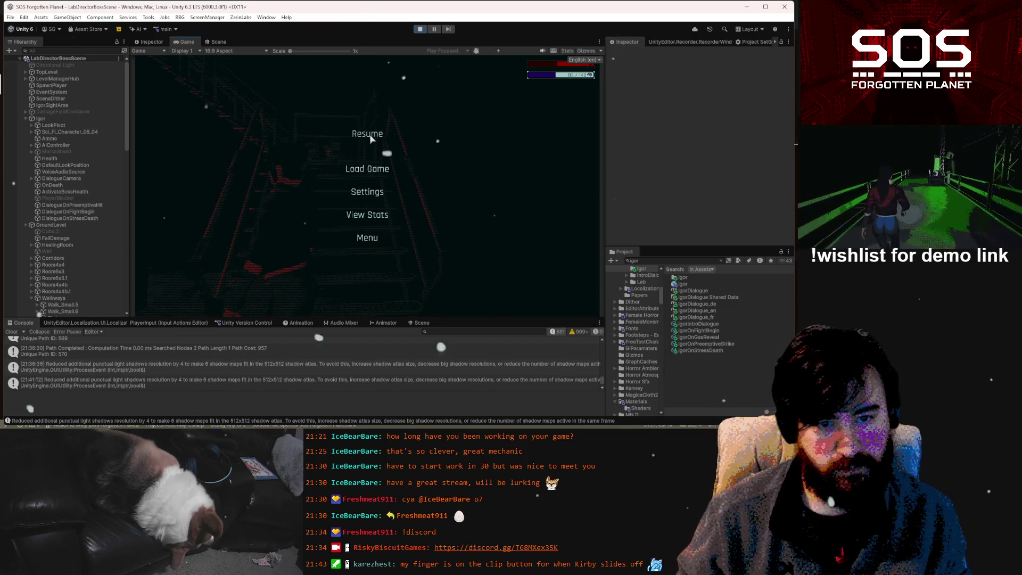
left_click(421, 29)
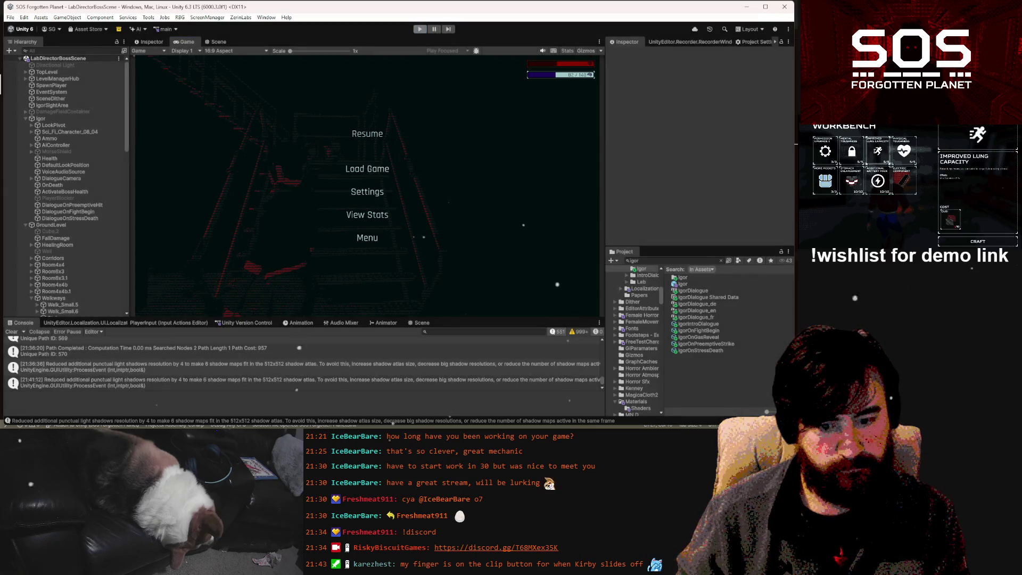
key("alt+Tab")
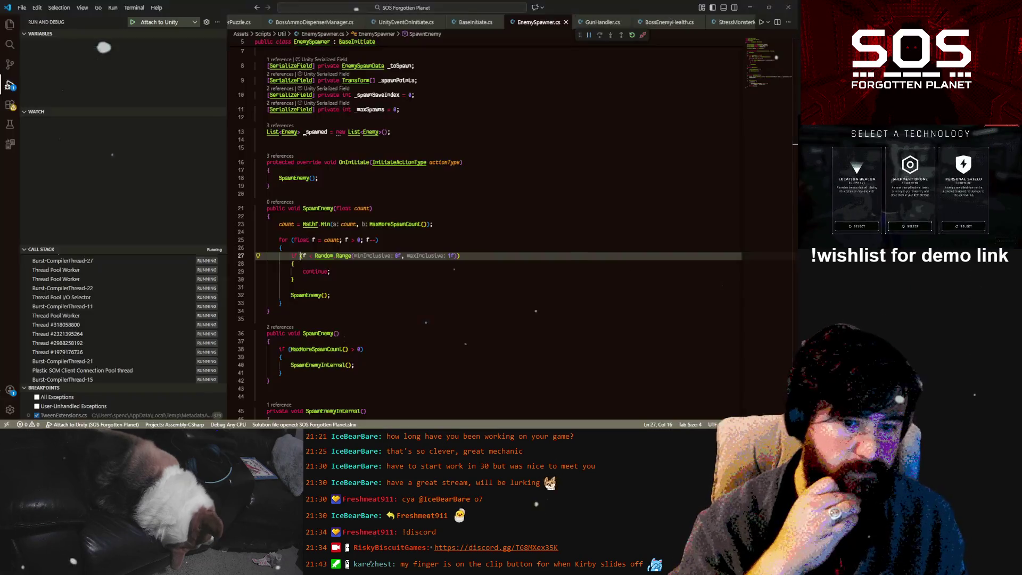
- Bring up BossEnemyHealth.cs and place the cursor right after its Start method
scroll(389, 349, "up", 2)
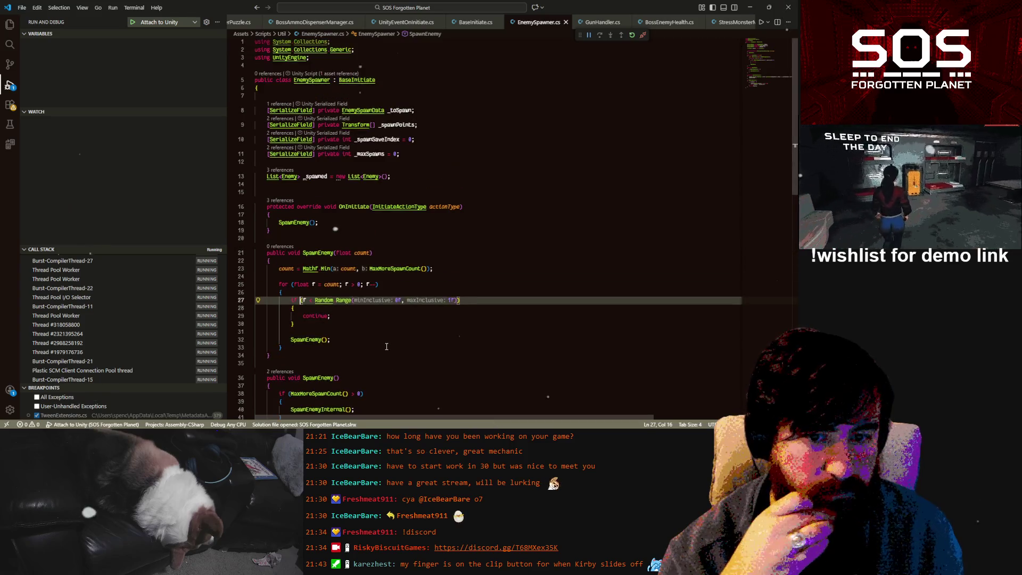
scroll(301, 24, "up", 4)
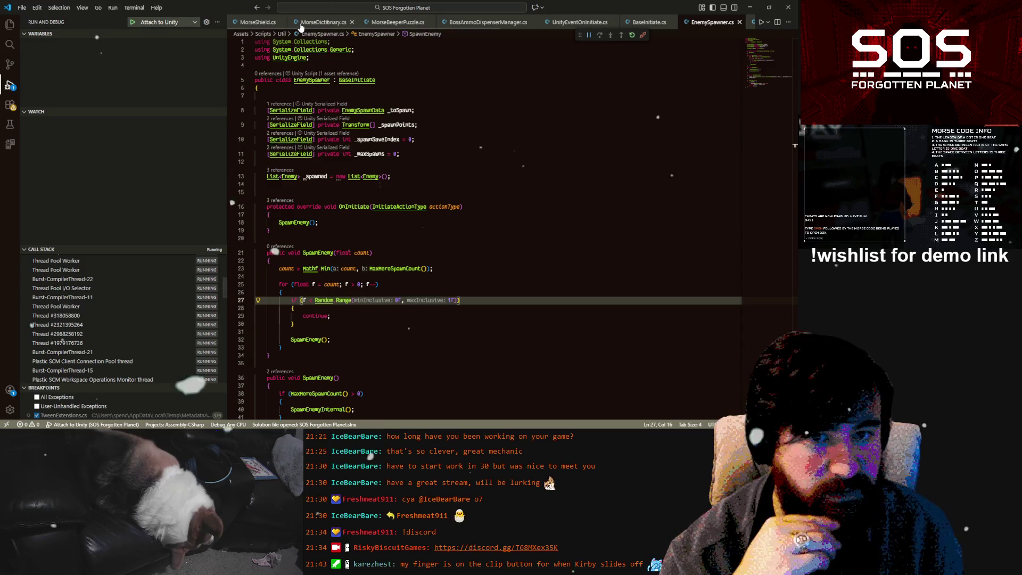
scroll(301, 24, "down", 3)
scroll(300, 24, "down", 2)
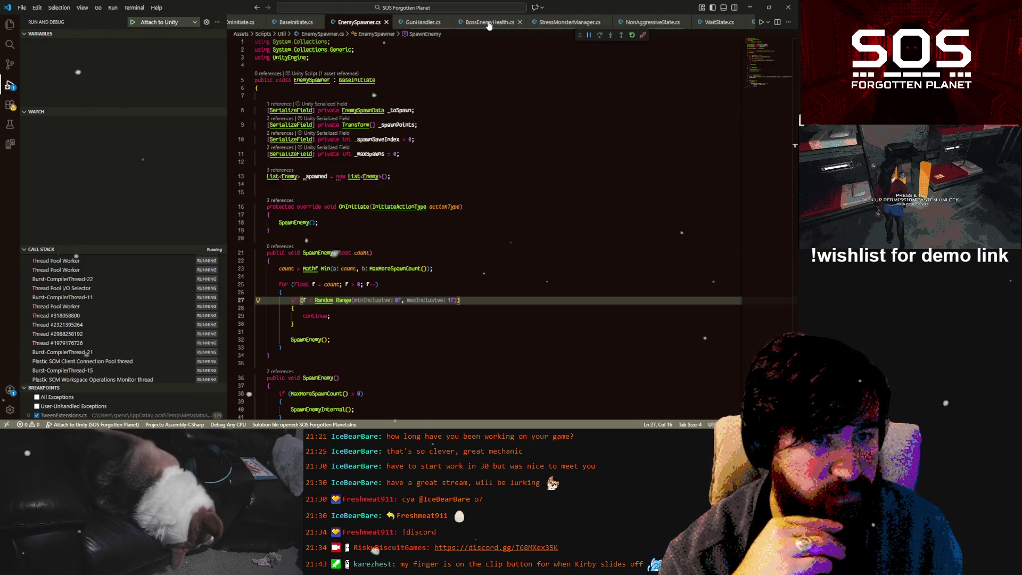
left_click(490, 21)
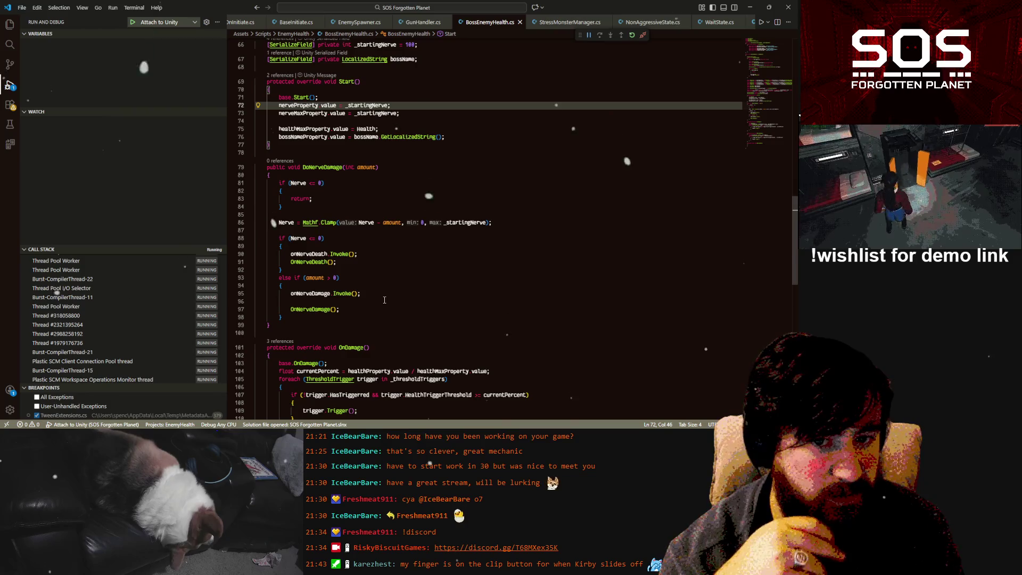
scroll(384, 300, "down", 10)
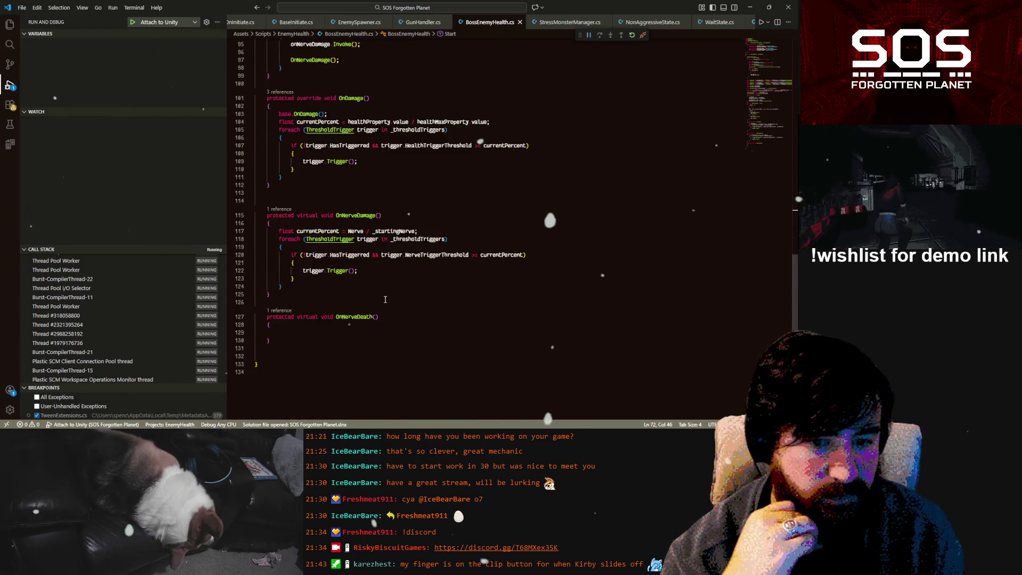
scroll(387, 300, "up", 13)
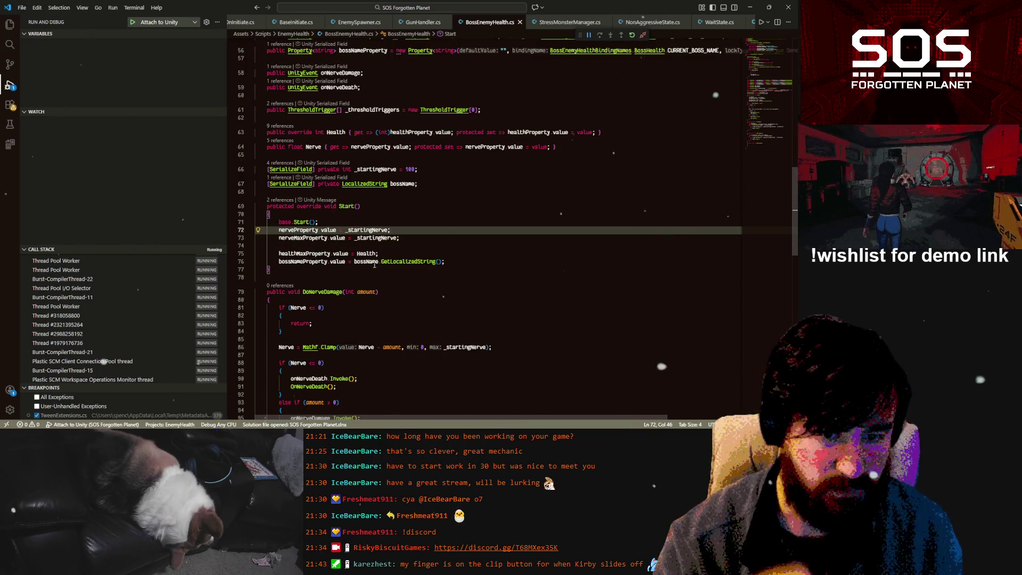
left_click(324, 270)
- Add an #if UNITY_EDITOR / #endif block below the Start method
key("Return")
key("Return")
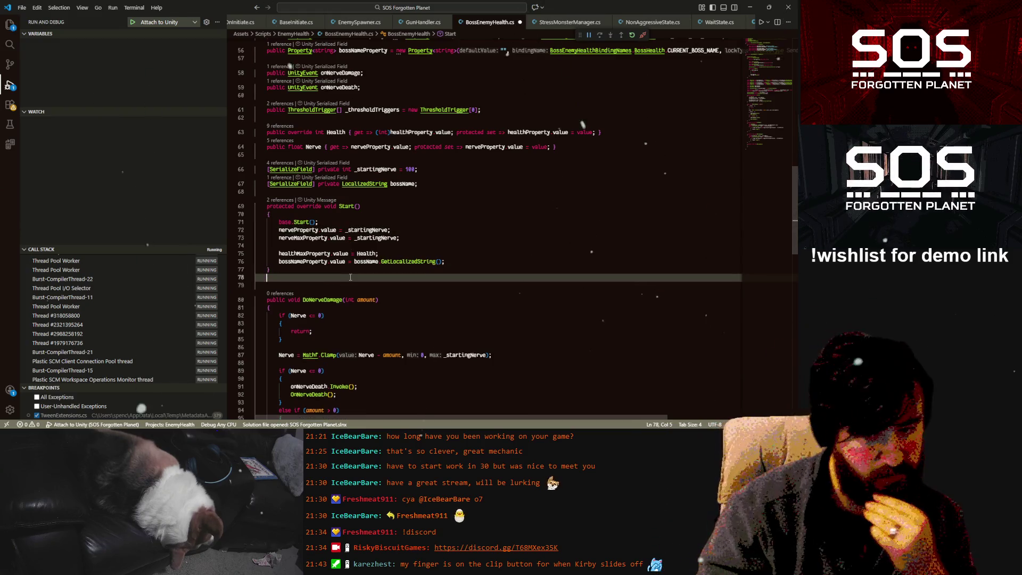
type("#")
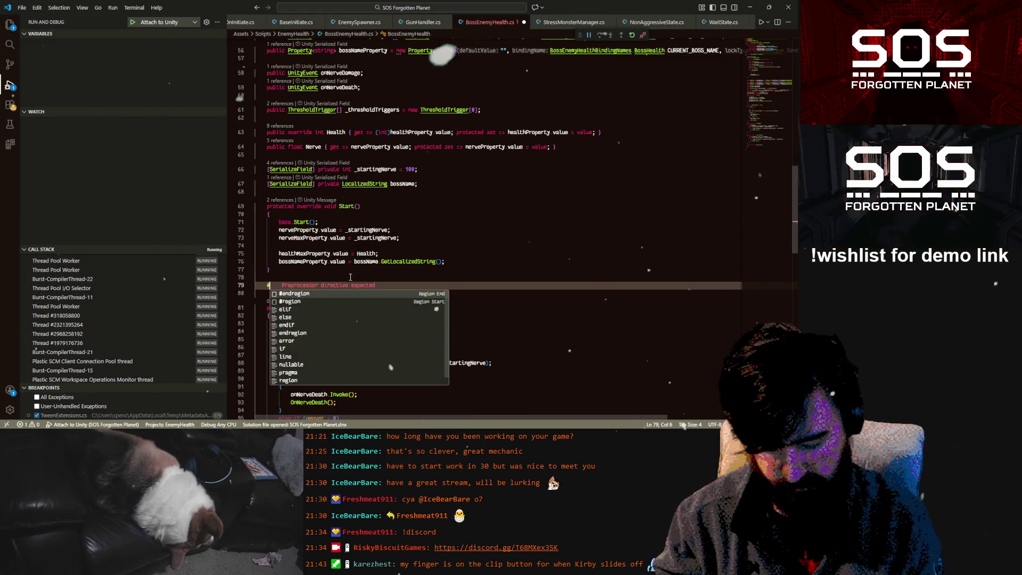
type("if Un")
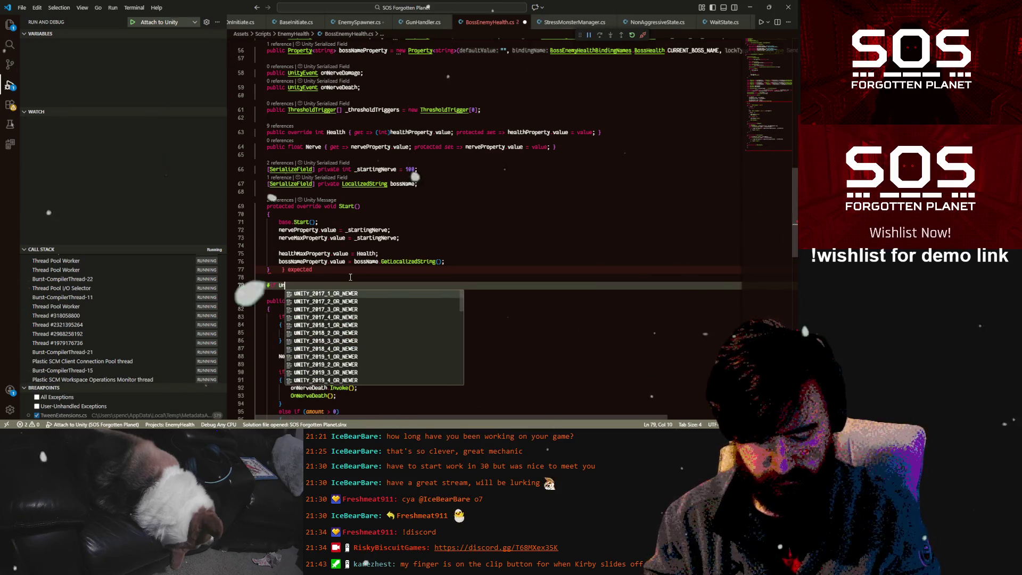
type("ity_Edit")
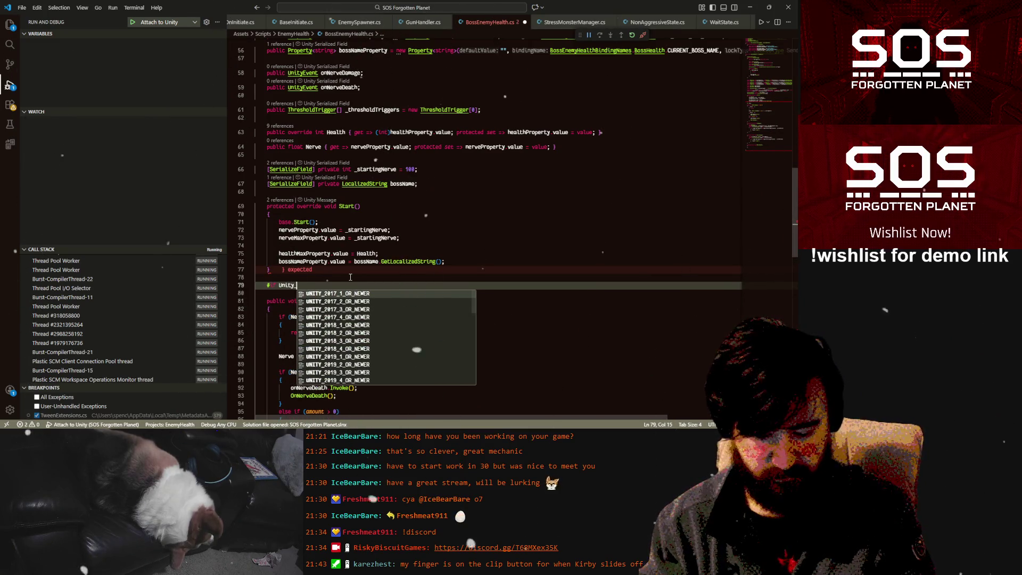
key("Tab")
key("Return")
key("Return")
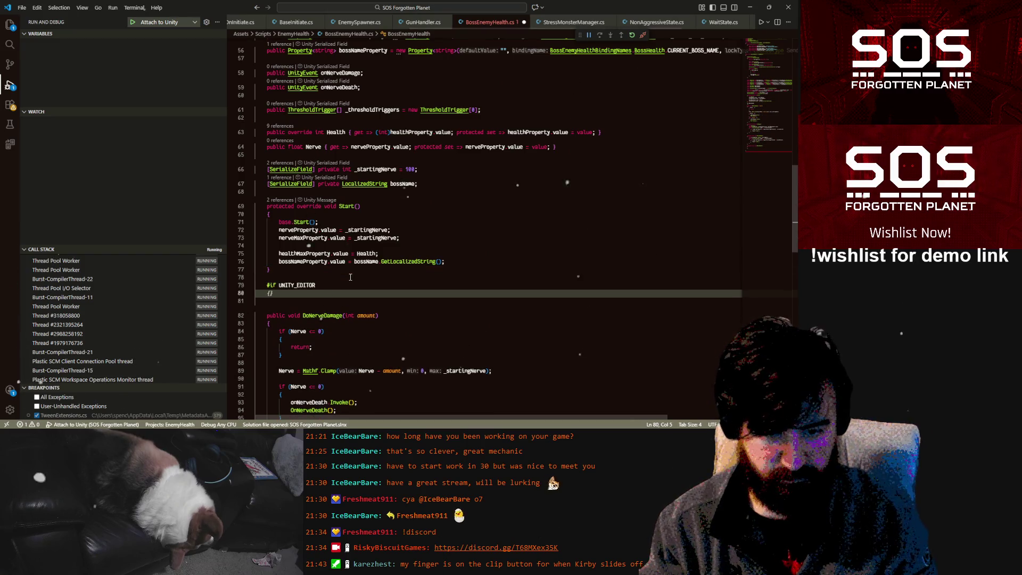
type("#en")
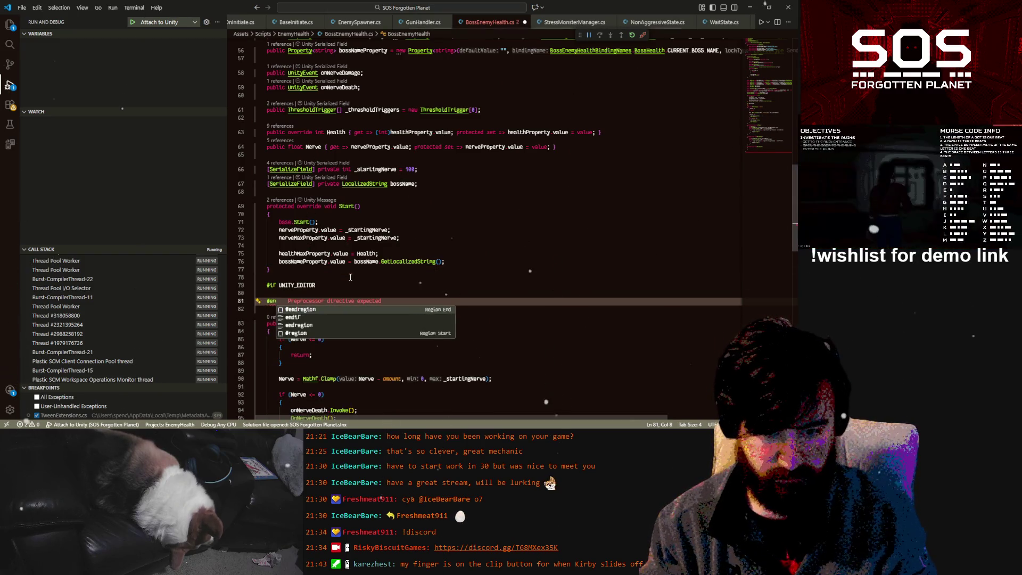
key("Down")
key("Tab")
key("Up")
key("Return")
key("Return")
type("{")
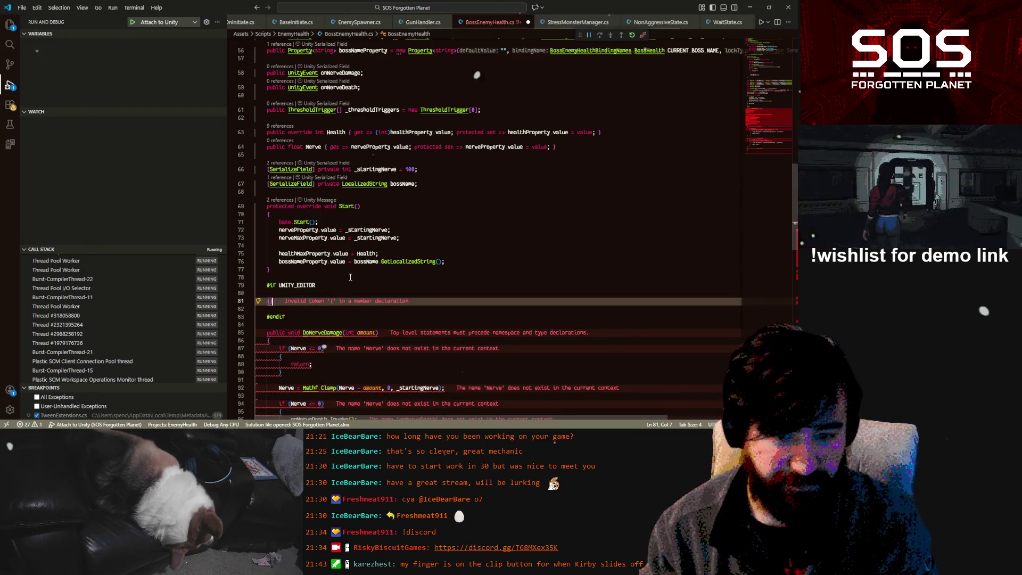
key("BackSpace")
- Inside the block, create void Update() beginning an if on Input.GetKeyDown
type("void U")
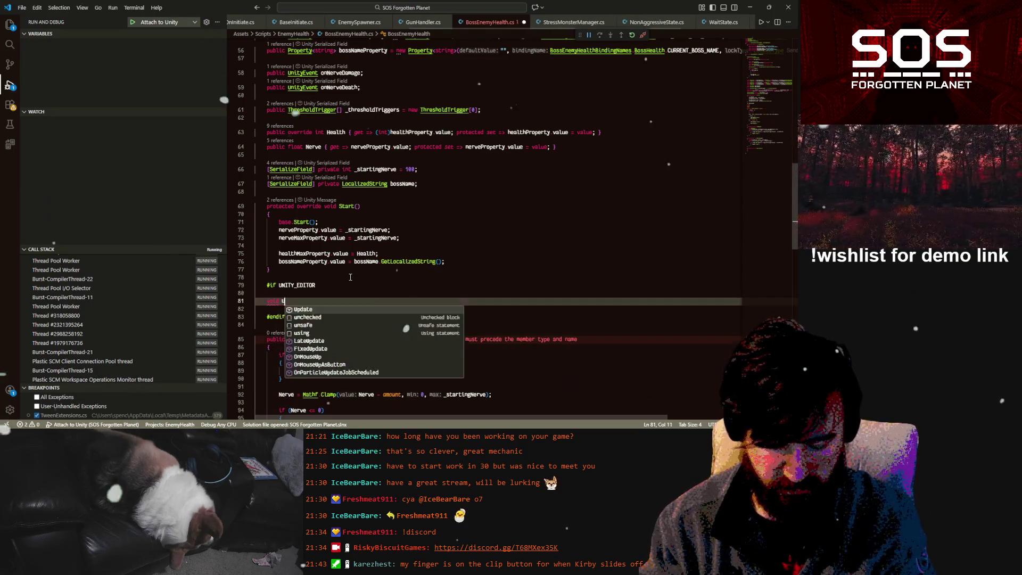
type("pdate")
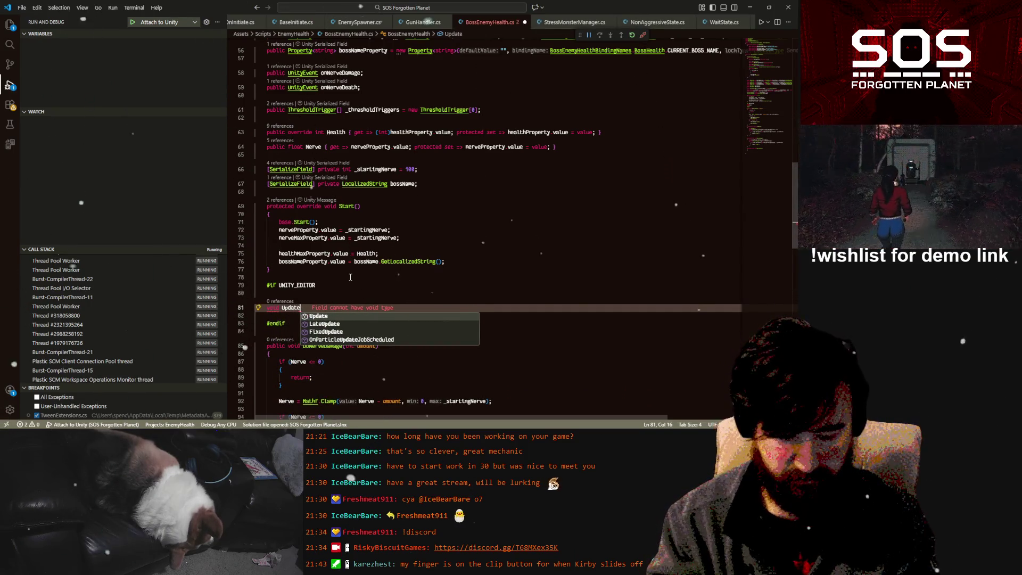
key("Tab")
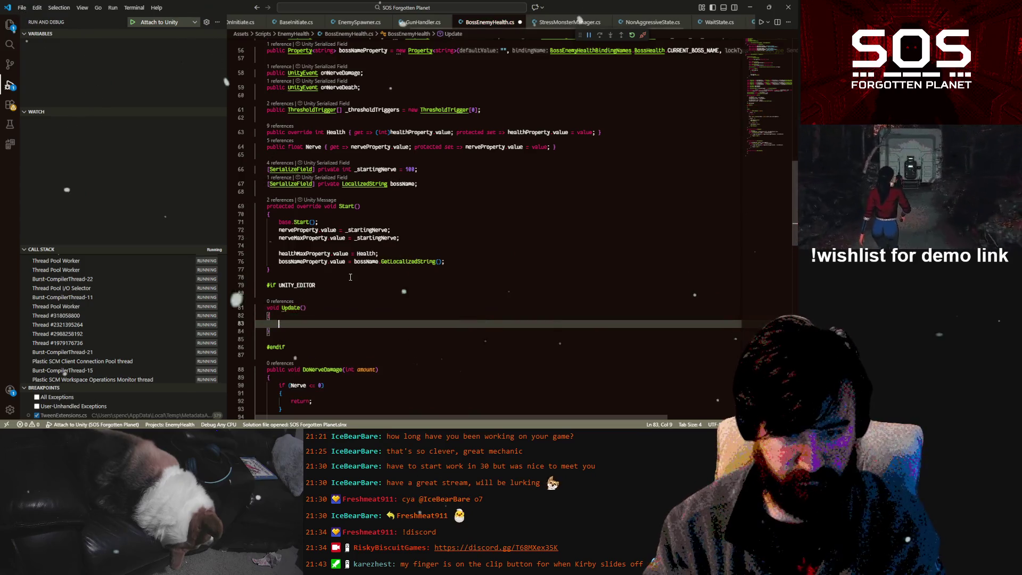
type("if(inpu")
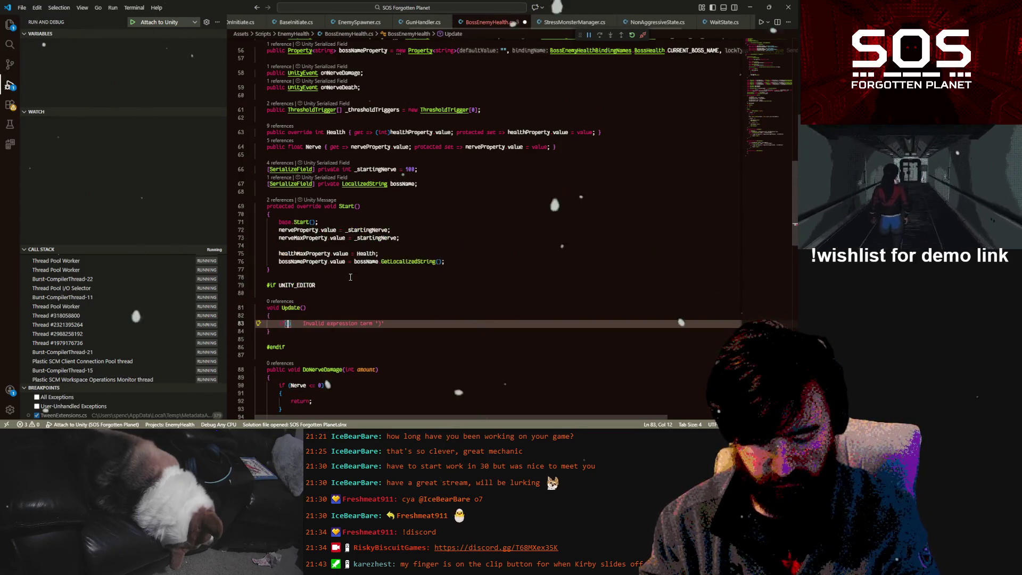
key("Tab")
type(".ge")
key("Down")
key("Down")
key("Down")
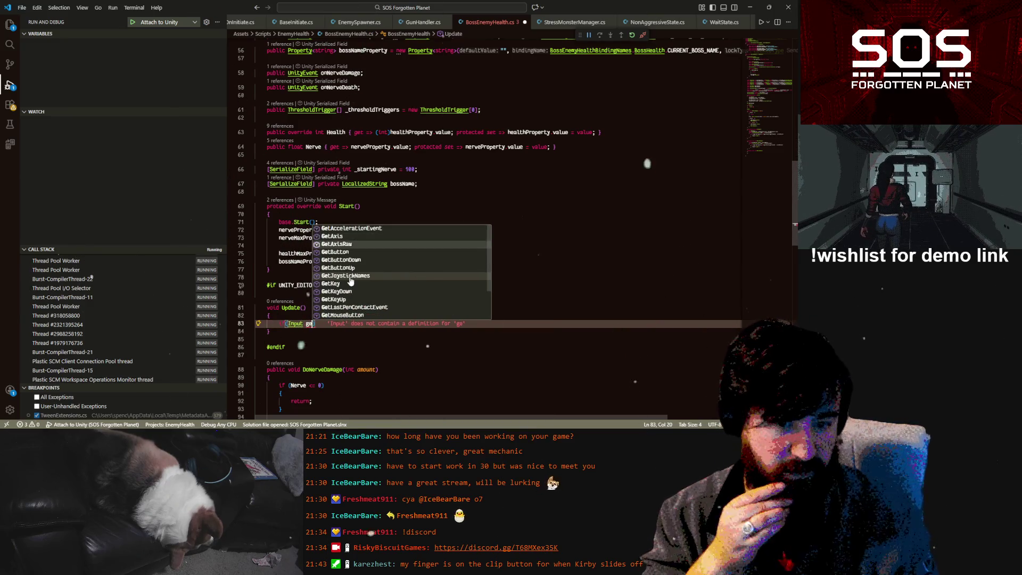
key("Tab")
- Make the condition check KeyCode.Alpha9 and open an empty if body
type("(KeyCode.Escape")
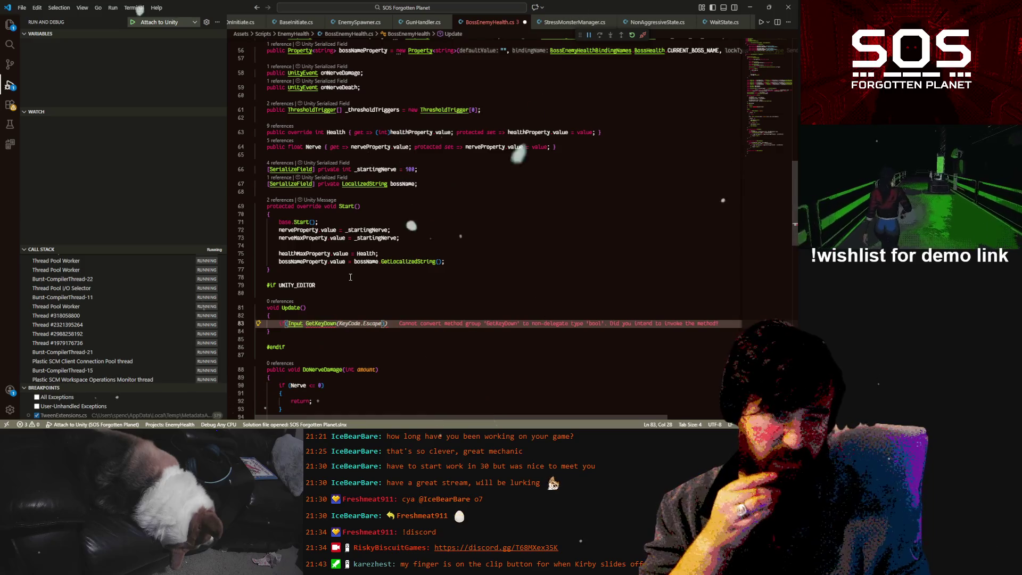
type("(")
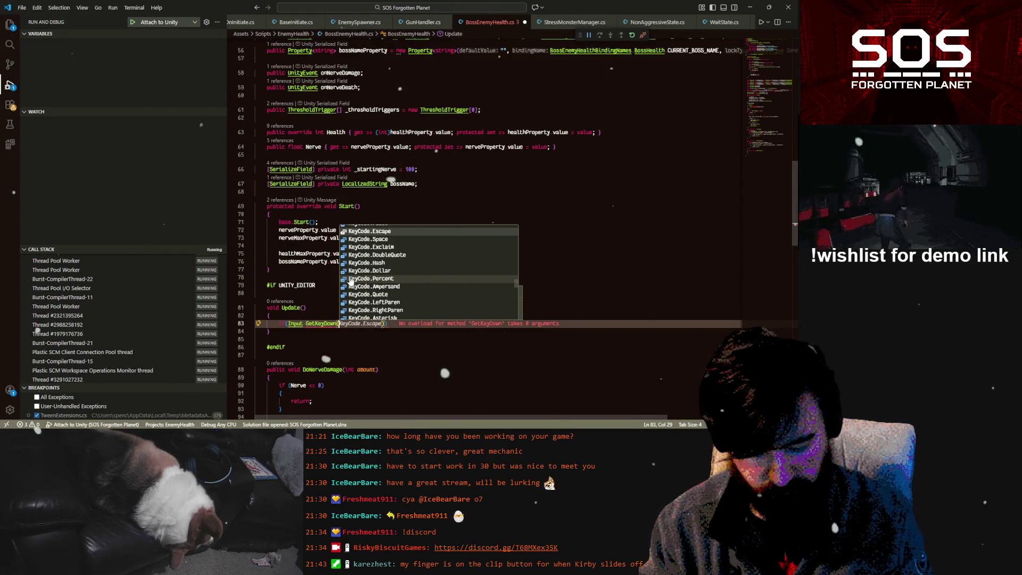
type("5")
key("BackSpace")
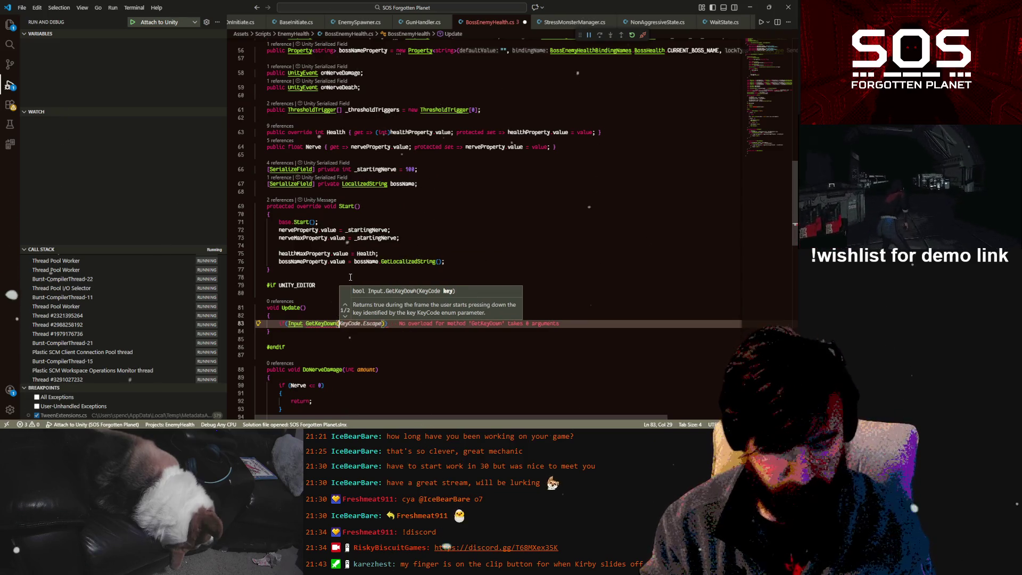
type("key, Input")
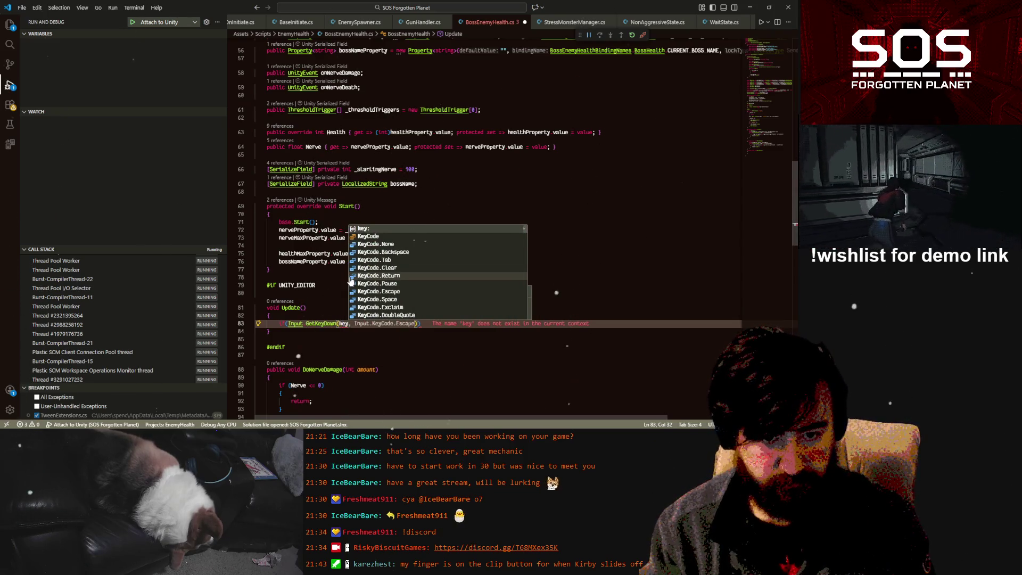
type(".")
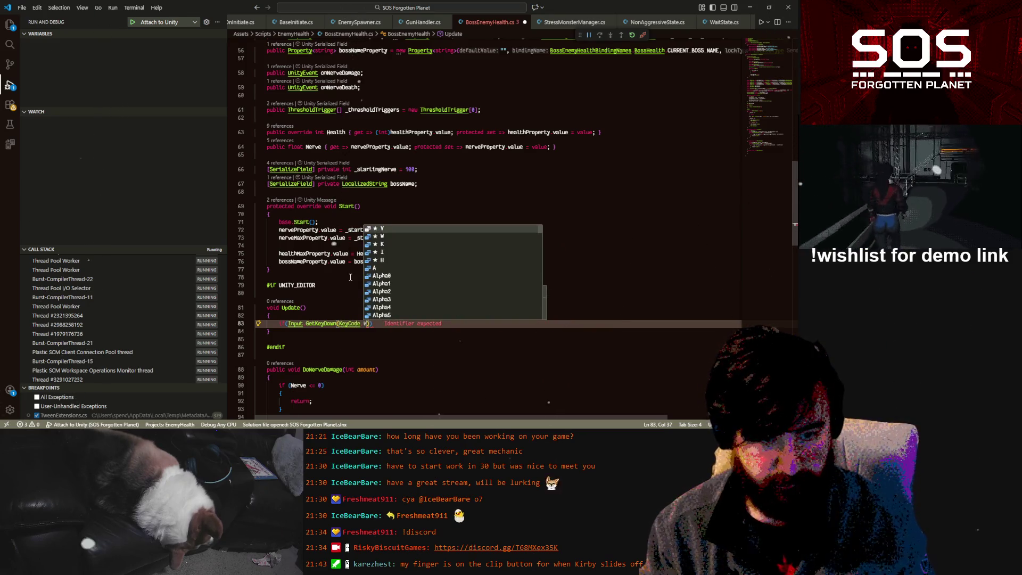
key("Down")
key("Down")
key("Down")
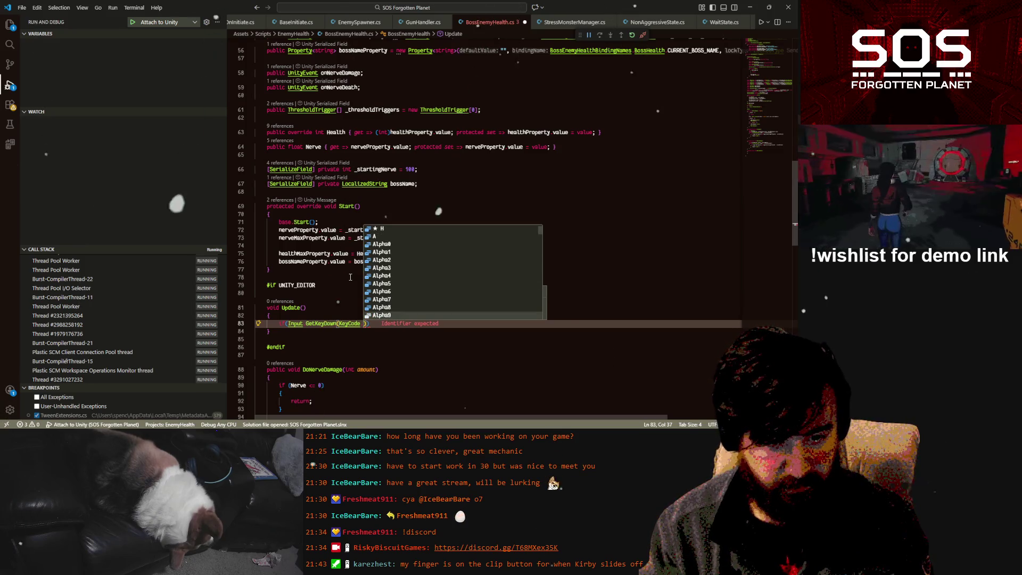
type("Alpha9))")
key("Return")
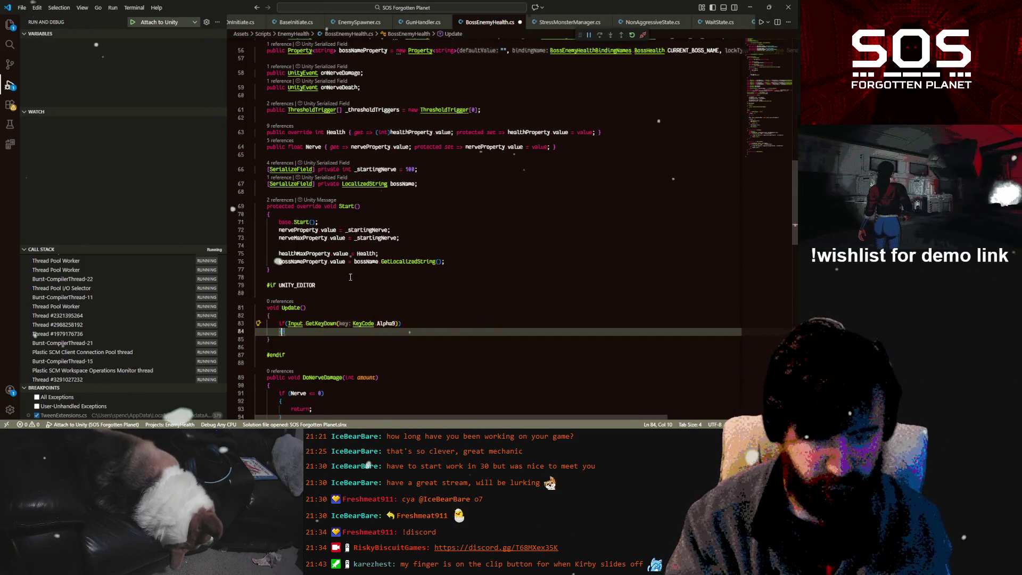
type("{")
key("Return")
scroll(330, 269, "down", 5)
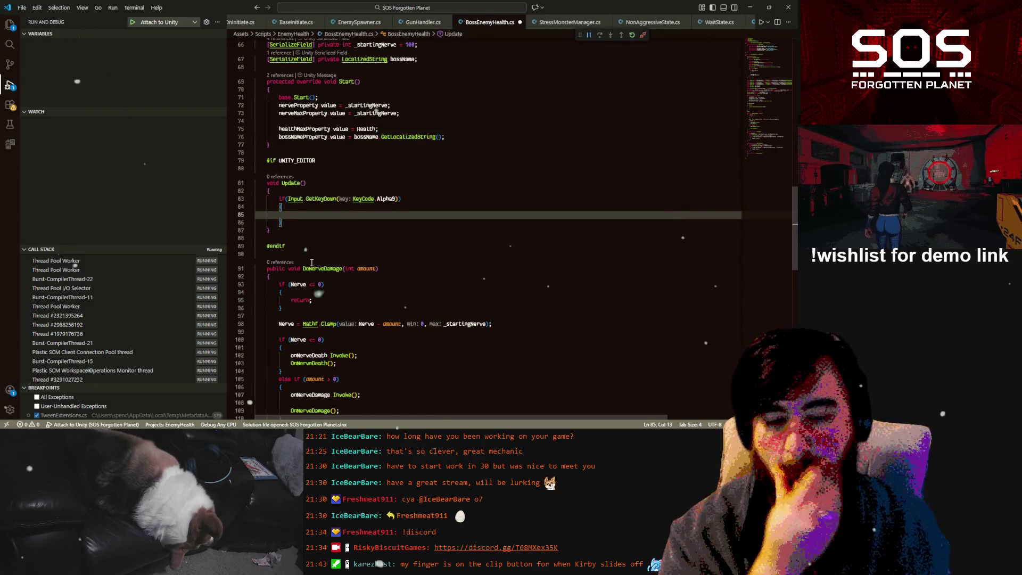
scroll(310, 261, "down", 4)
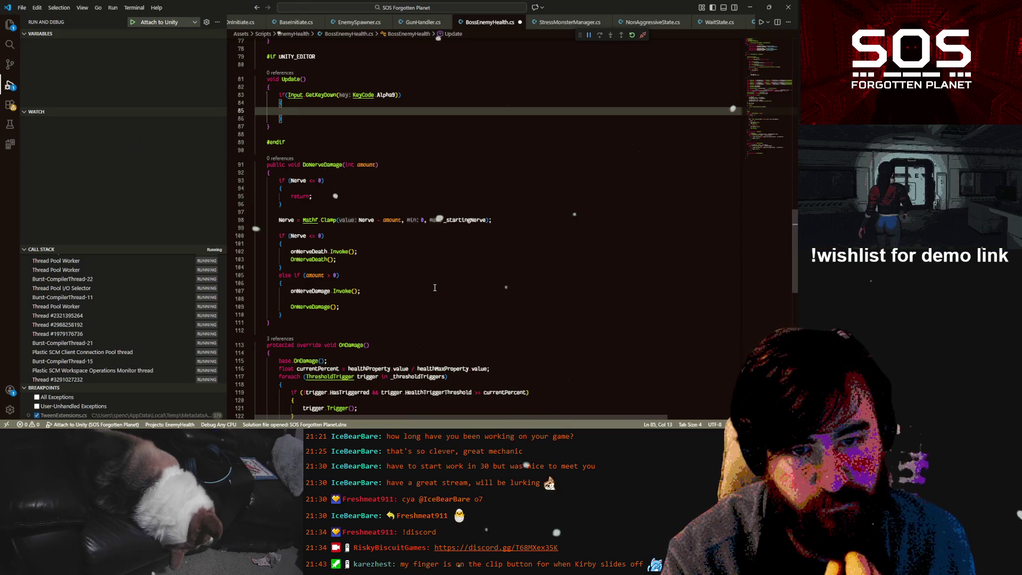
scroll(435, 287, "down", 3)
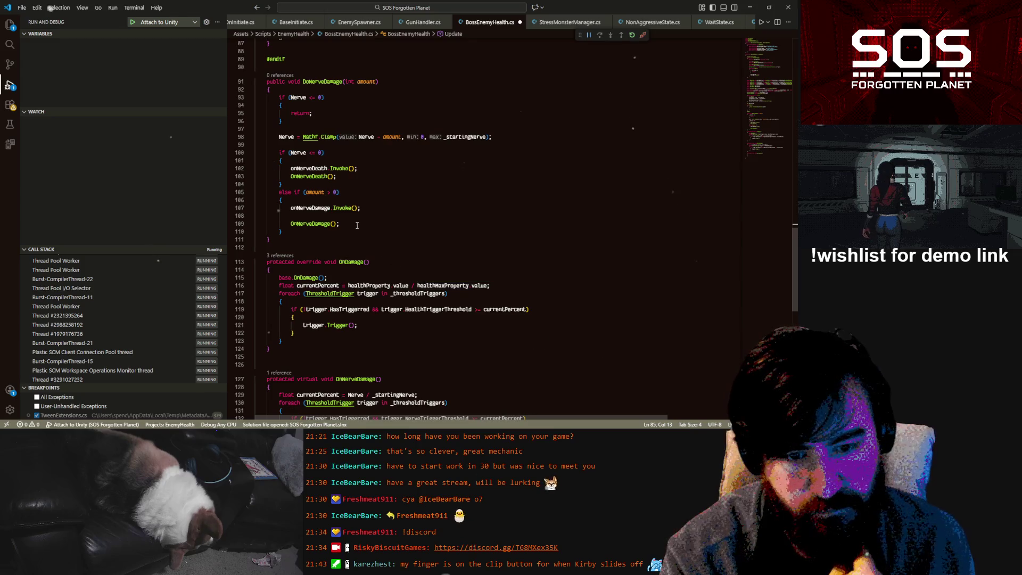
scroll(354, 225, "up", 2)
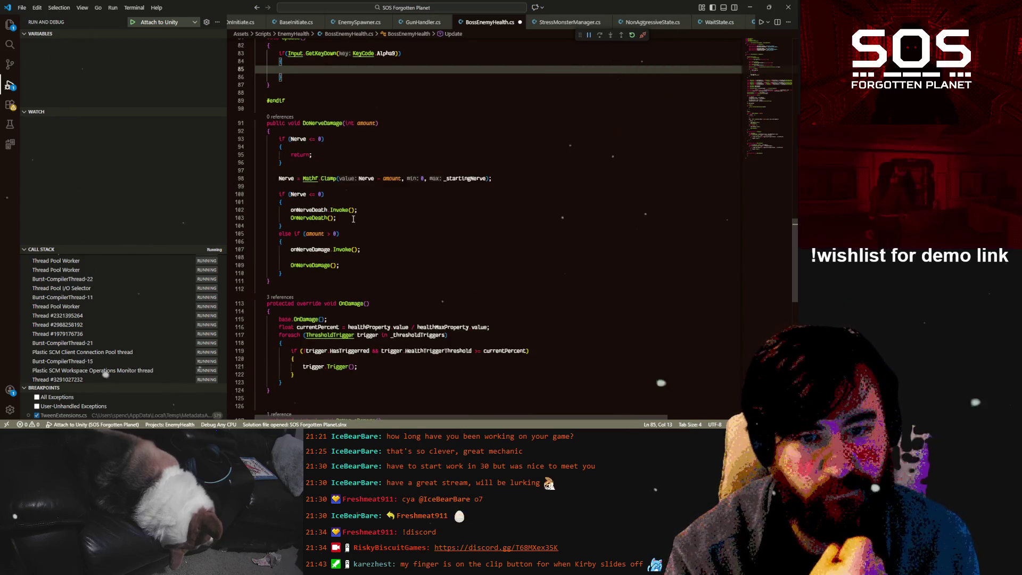
scroll(352, 218, "up", 3)
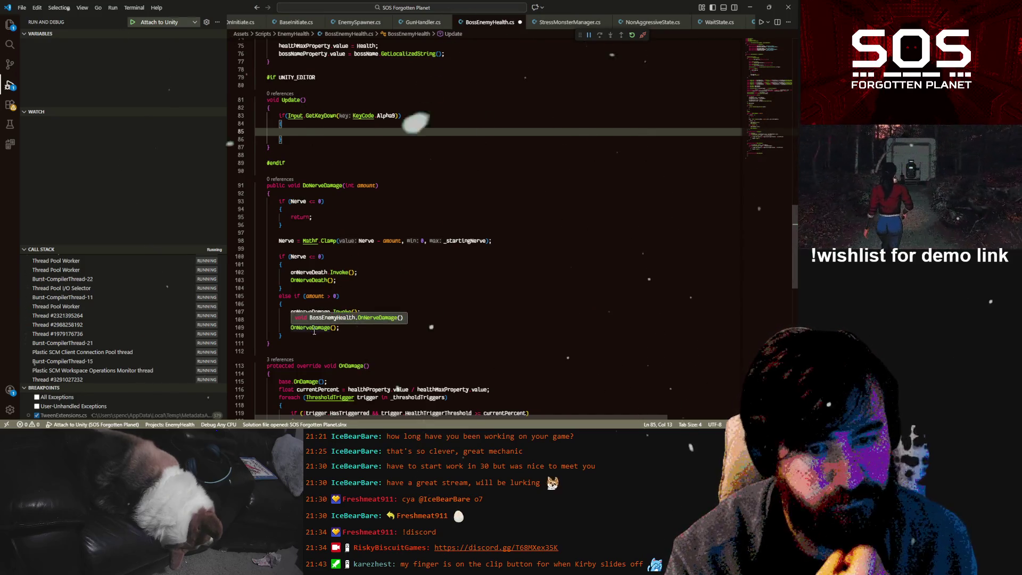
scroll(341, 181, "up", 2)
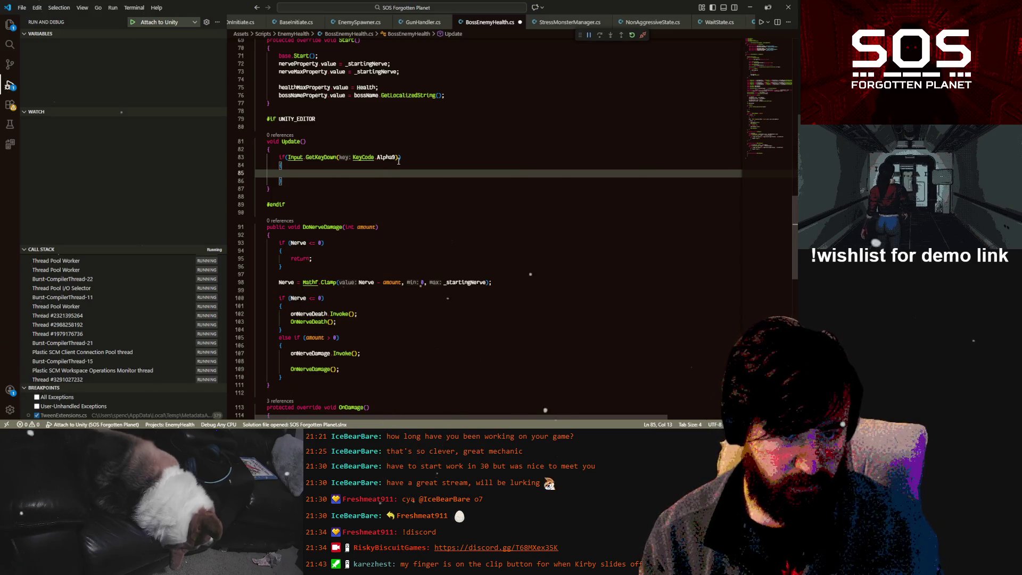
- Fill the Alpha9 if body with DoDamage(Health - 1); and save the script
double_click(317, 227)
key("ctrl+c")
left_click(310, 176)
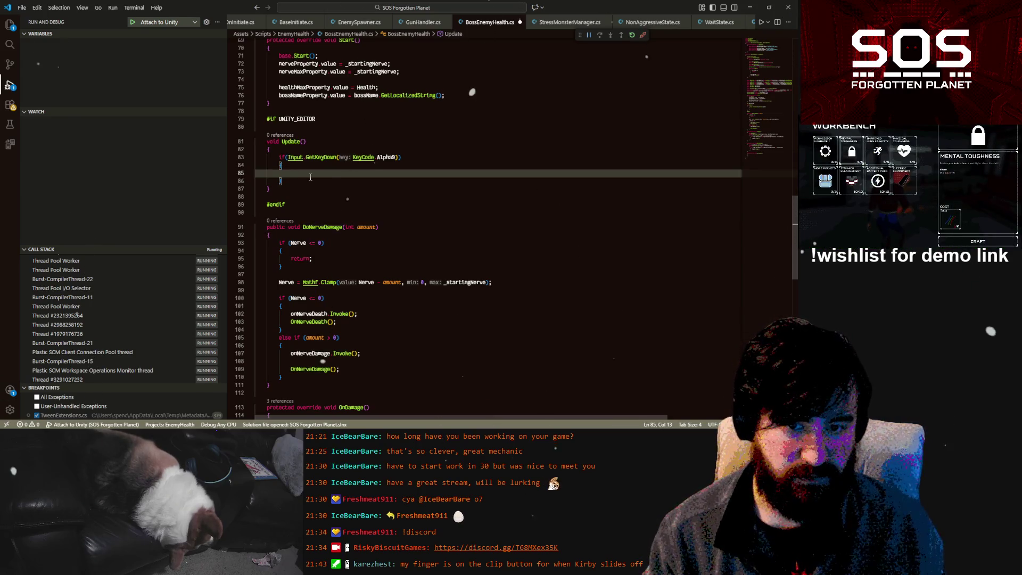
key("ctrl+v")
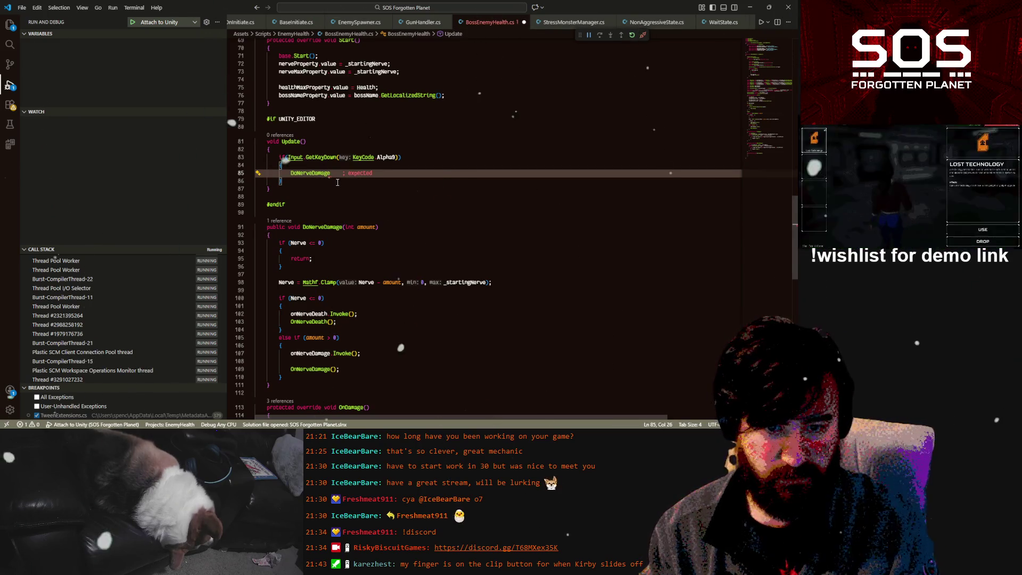
scroll(337, 183, "up", 2)
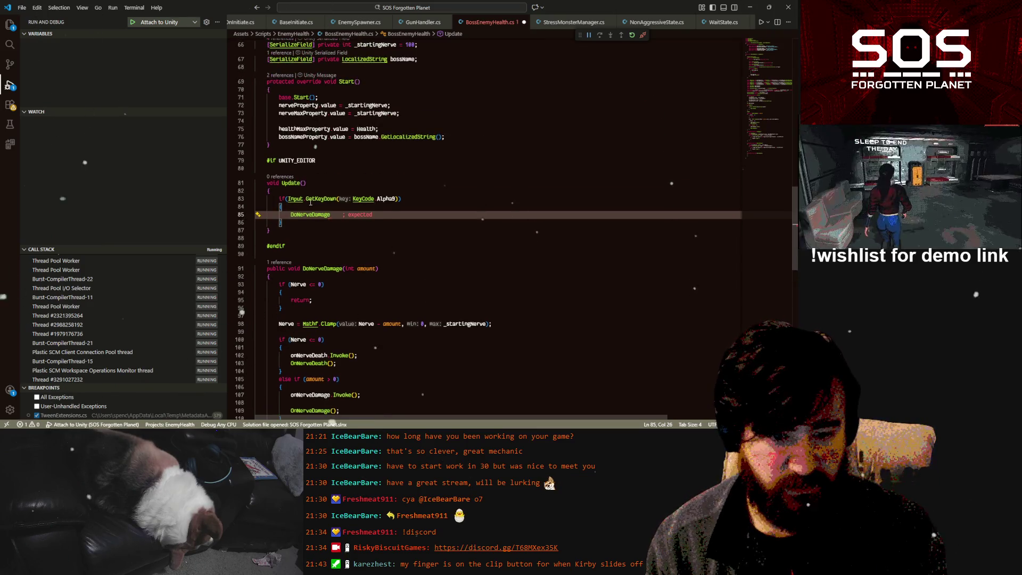
double_click(320, 215)
type("do")
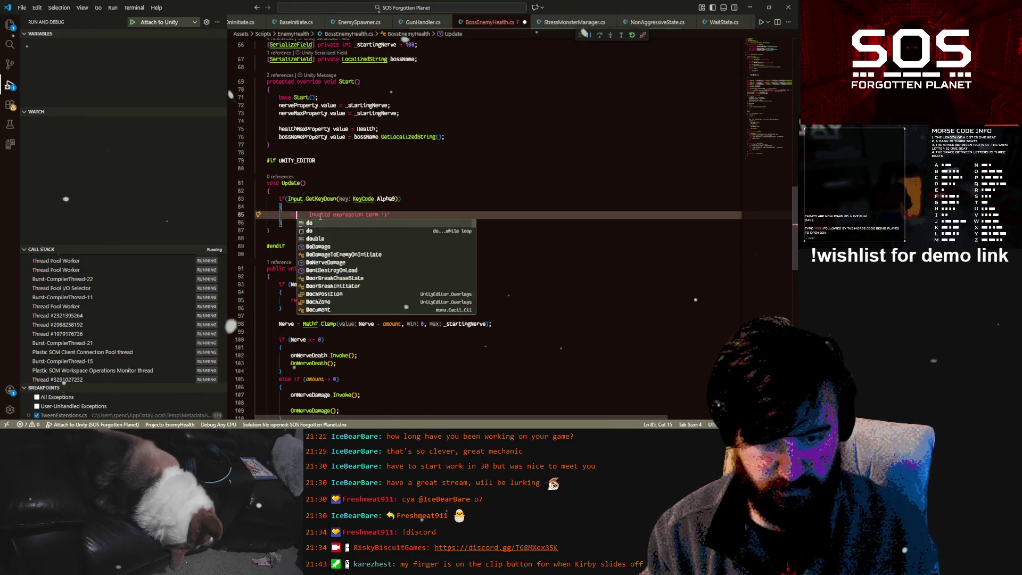
key("Down")
key("Down")
key("Down")
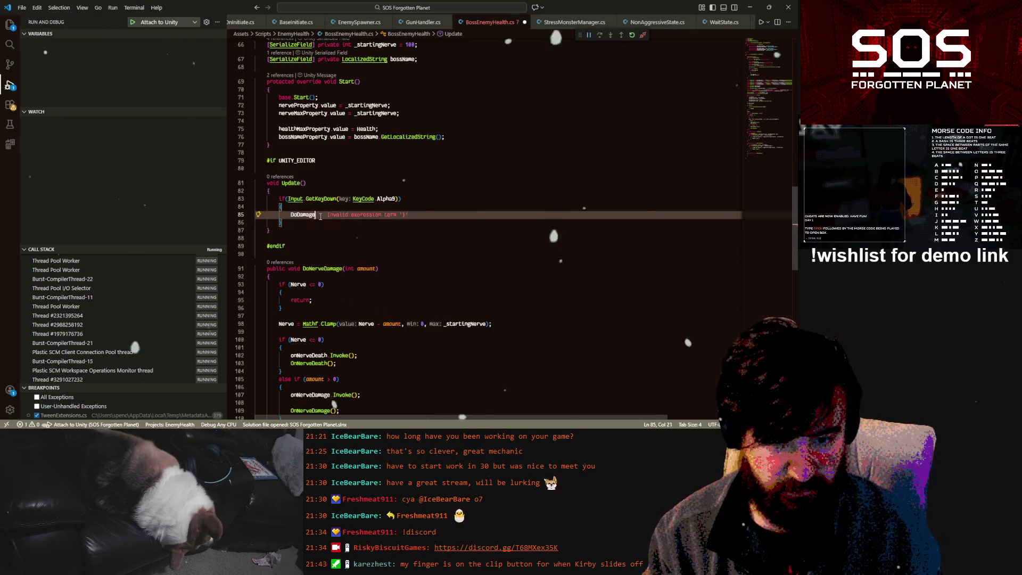
key("Tab")
type("(")
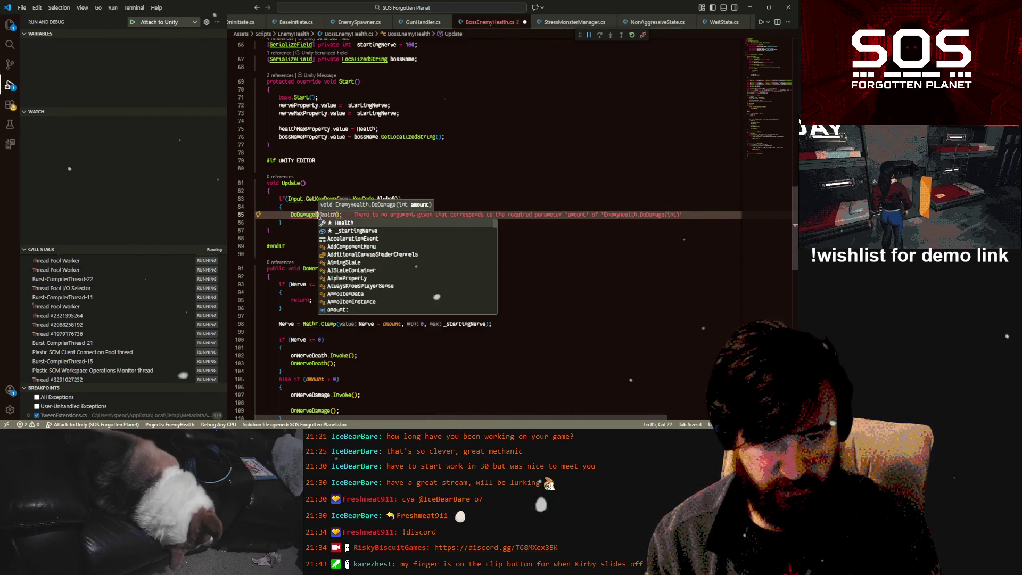
key("Tab")
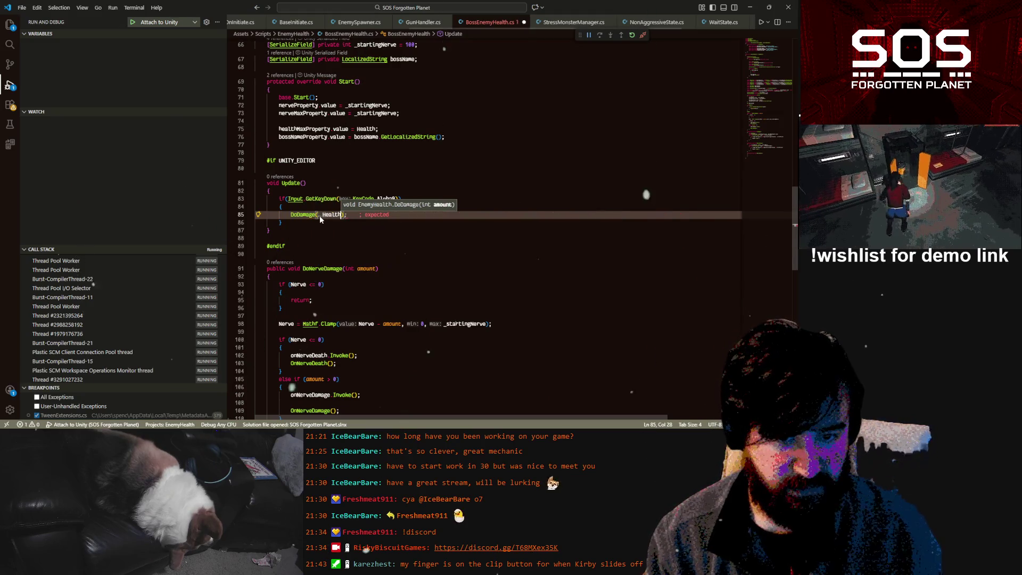
type("- 1")
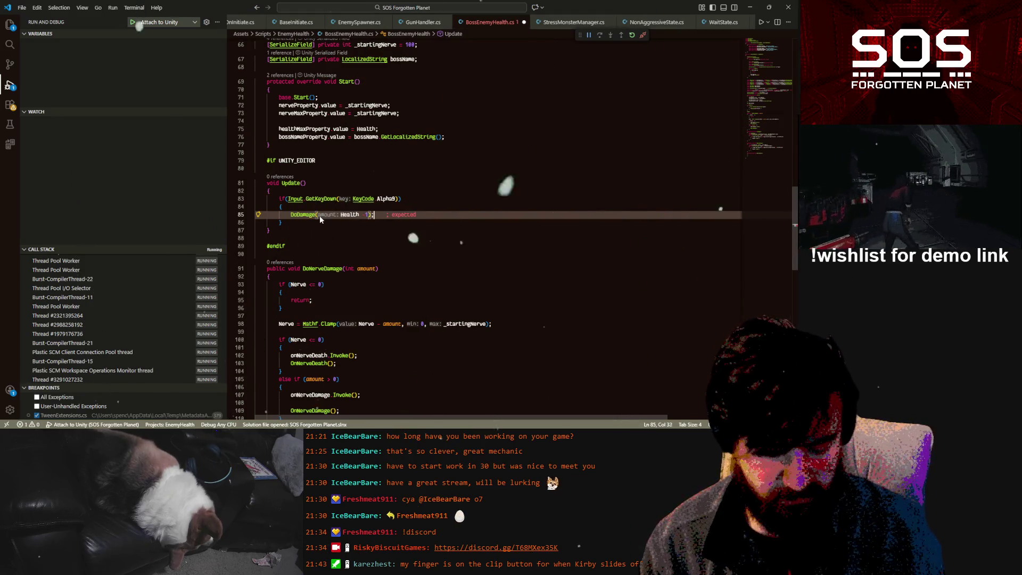
type(");")
key("ctrl+s")
- Duplicate the Alpha9 if-block directly below itself
left_click_drag(290, 223, 280, 201)
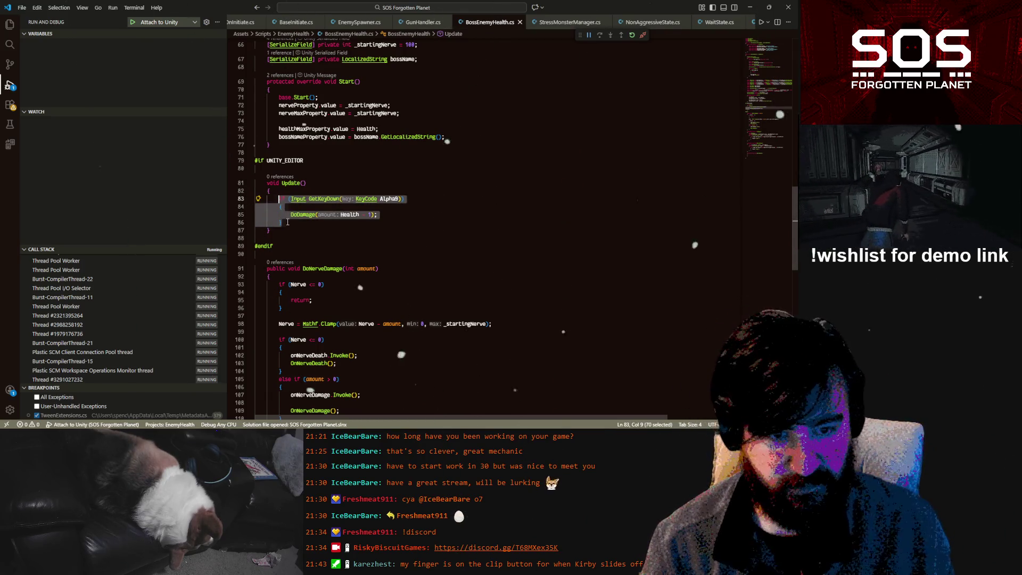
key("ctrl+c")
key("Right")
key("Return")
key("Return")
key("ctrl+v")
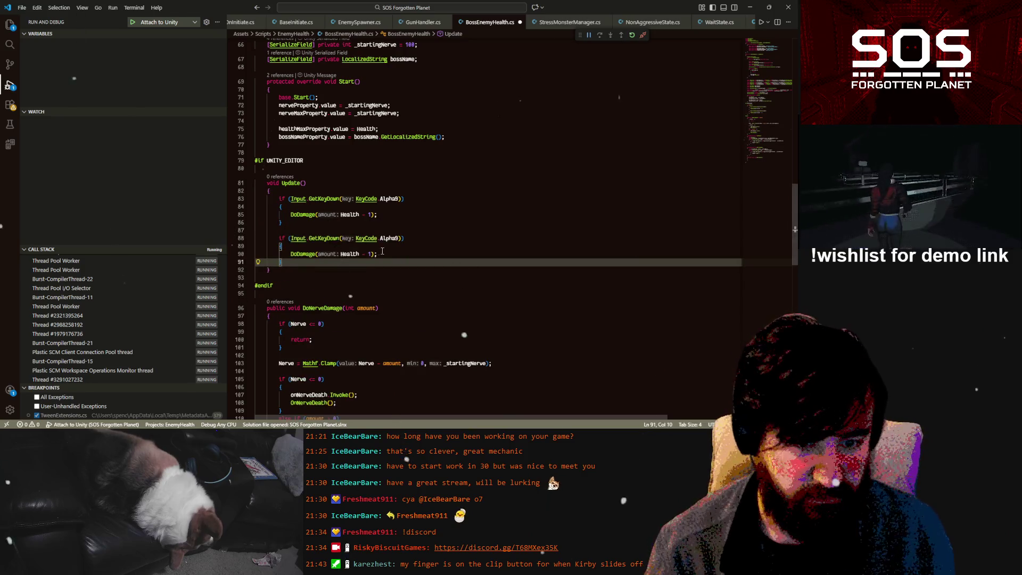
double_click(394, 238)
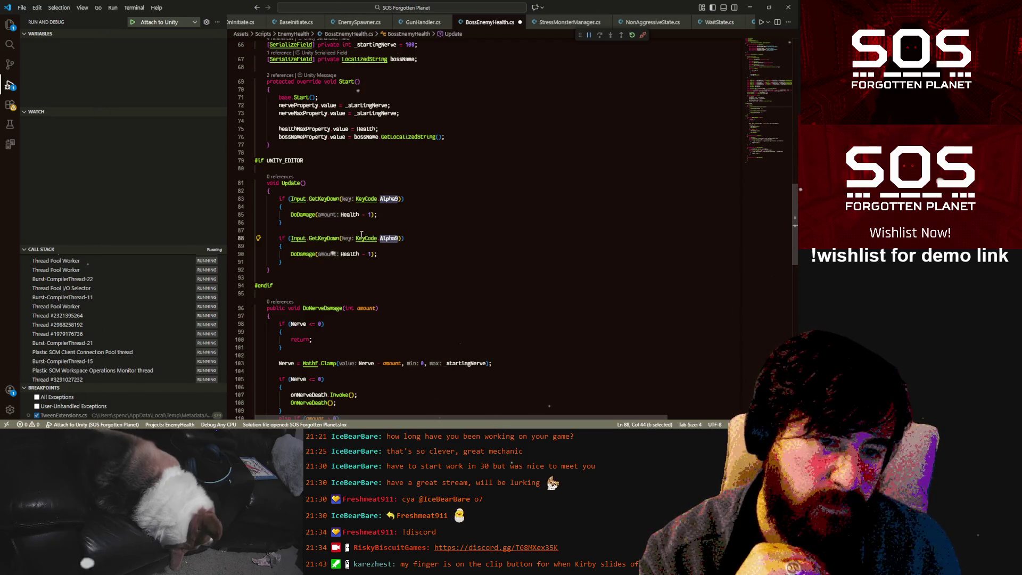
- Switch the copied block to KeyCode.Alpha0 and change its call to DoNerveDamage
type("Alpha8")
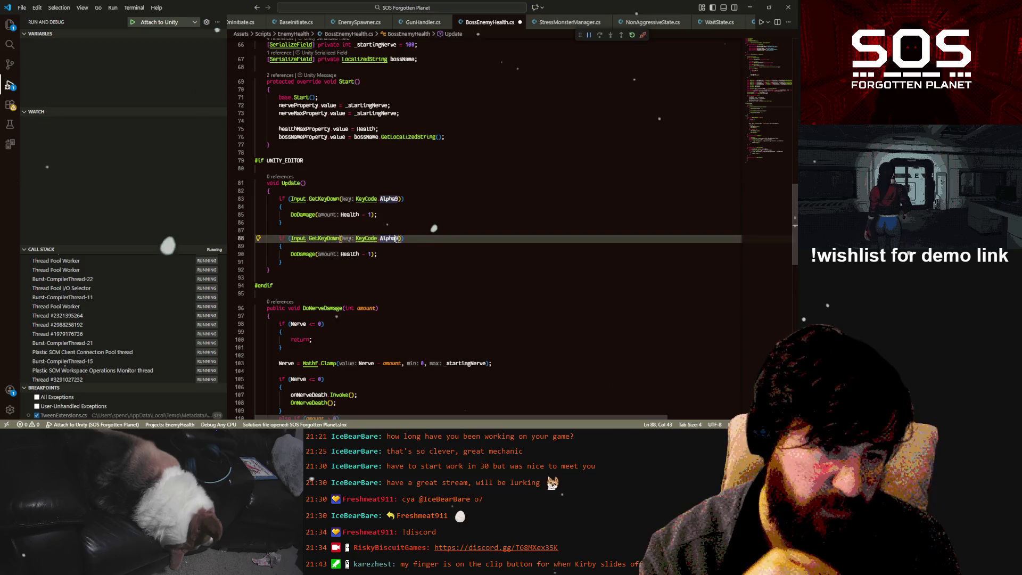
key("BackSpace")
type("0")
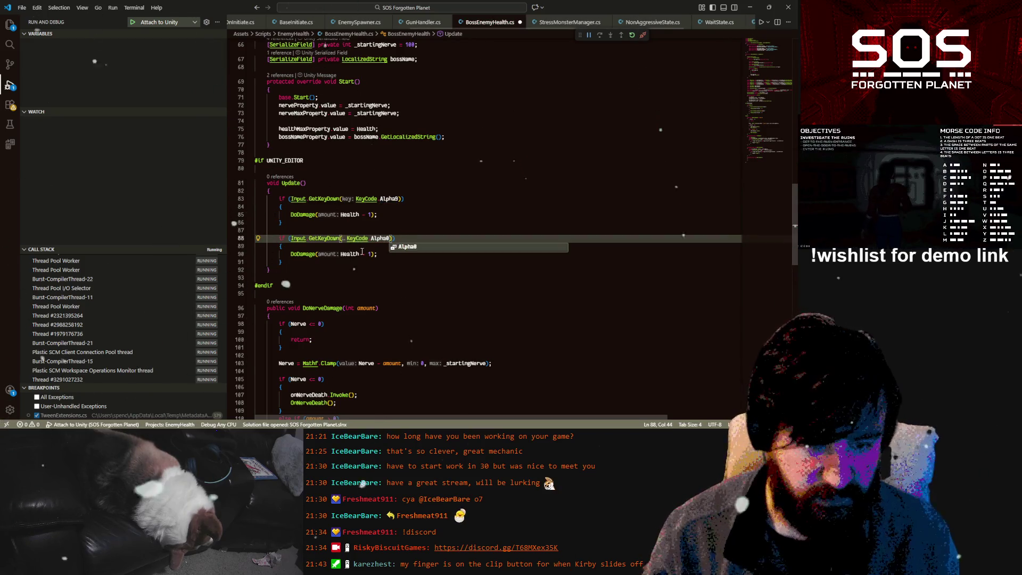
key("Escape")
key("Down")
double_click(302, 255)
type("dob")
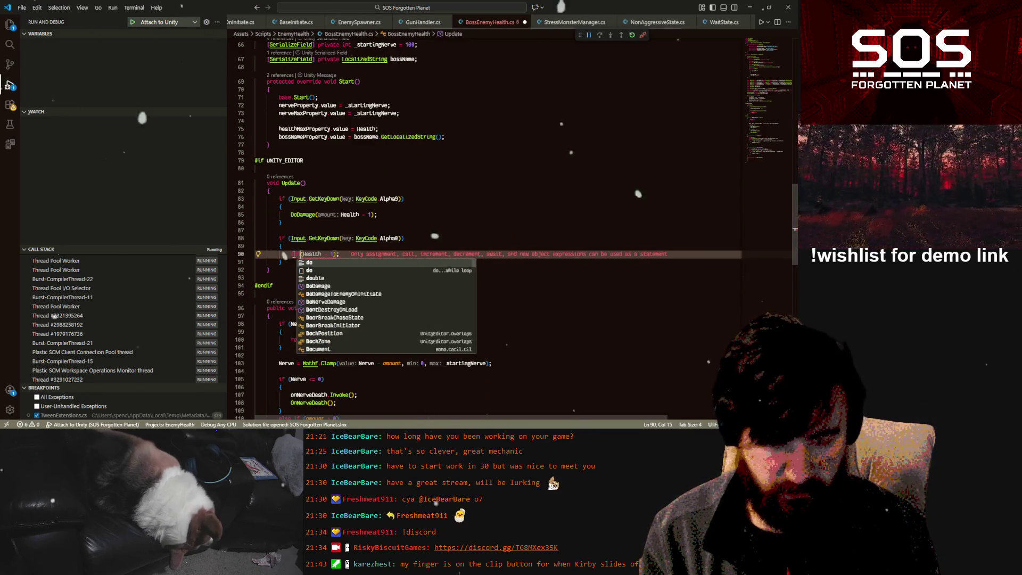
key("BackSpace")
type("ner")
key("Tab")
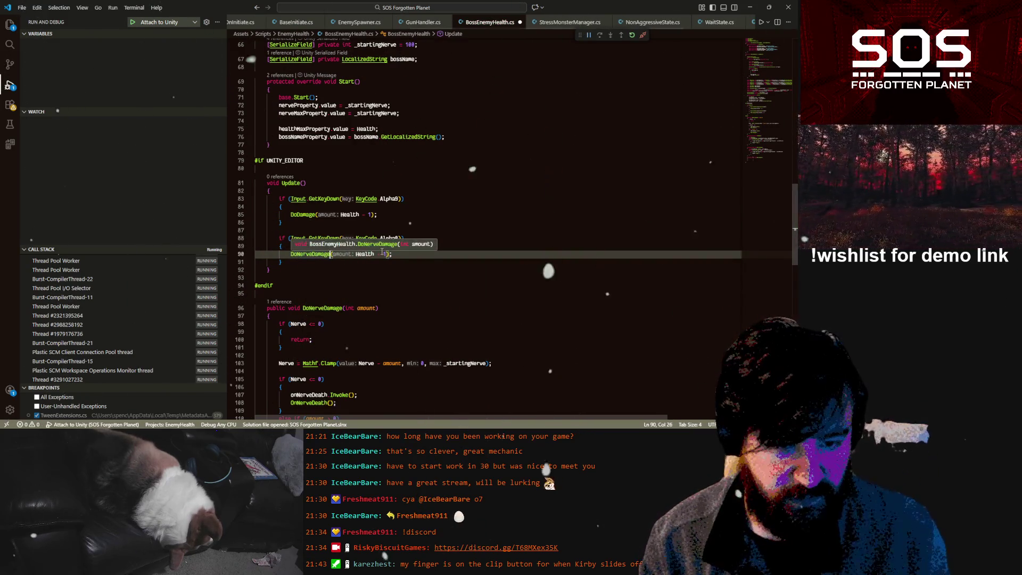
- Replace Health with Nerve as the DoNerveDamage argument
double_click(365, 254)
scroll(462, 239, "up", 3)
scroll(462, 239, "up", 3)
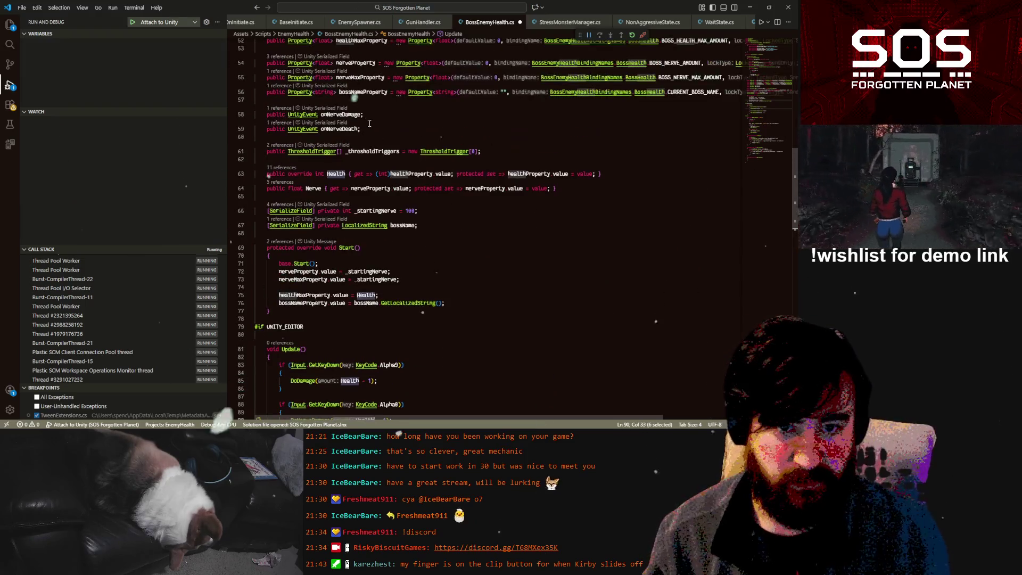
double_click(311, 189)
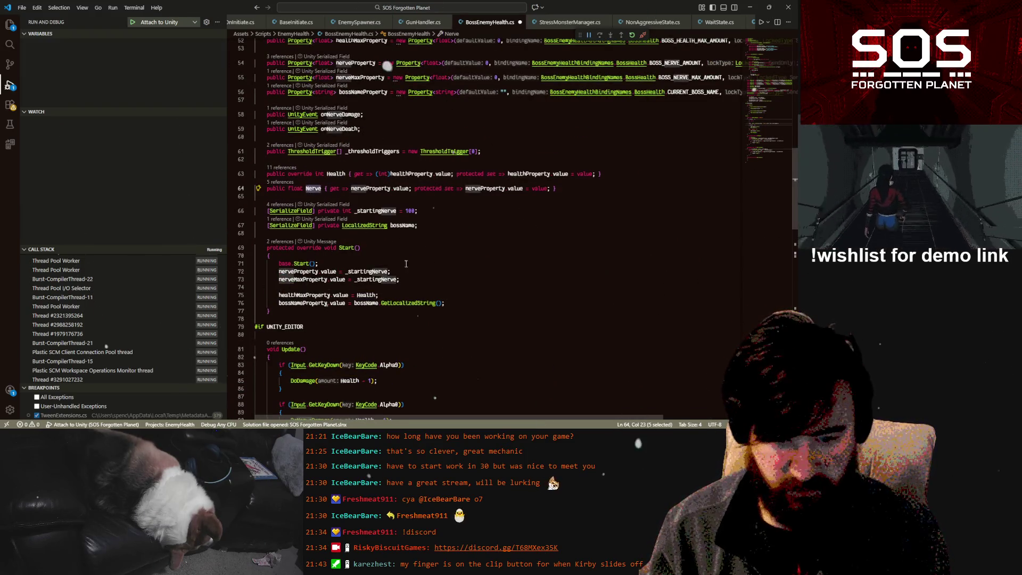
key("ctrl+c")
scroll(406, 261, "down", 2)
double_click(365, 337)
key("ctrl+v")
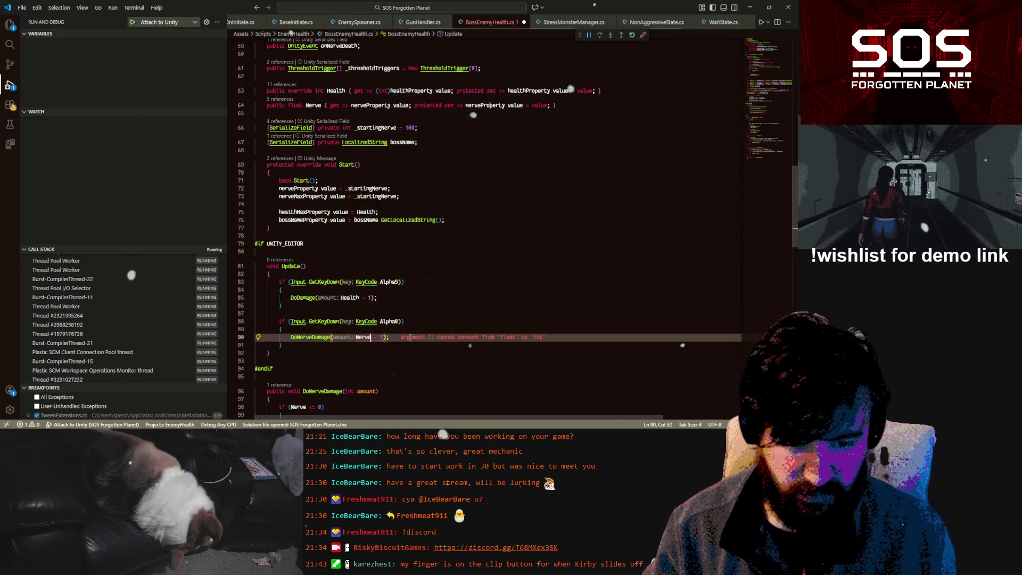
left_click(391, 338)
mouse_move(369, 340)
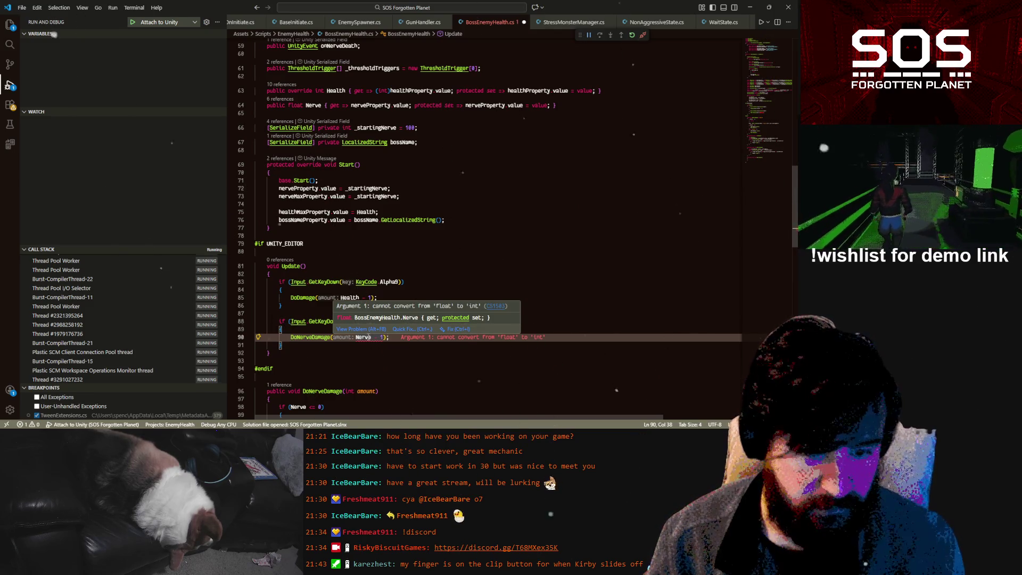
scroll(368, 338, "down", 4)
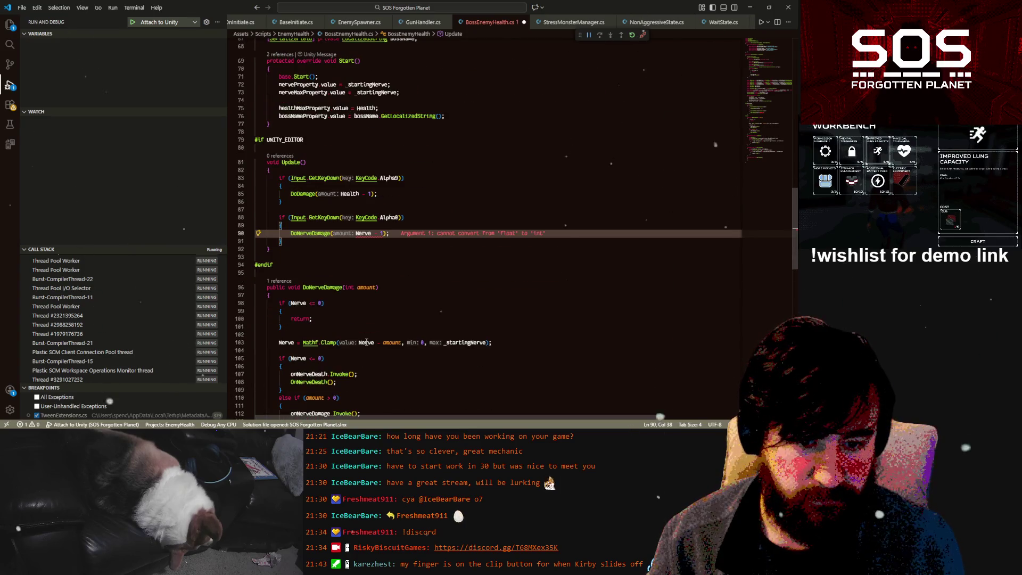
scroll(368, 339, "up", 3)
scroll(371, 334, "up", 3)
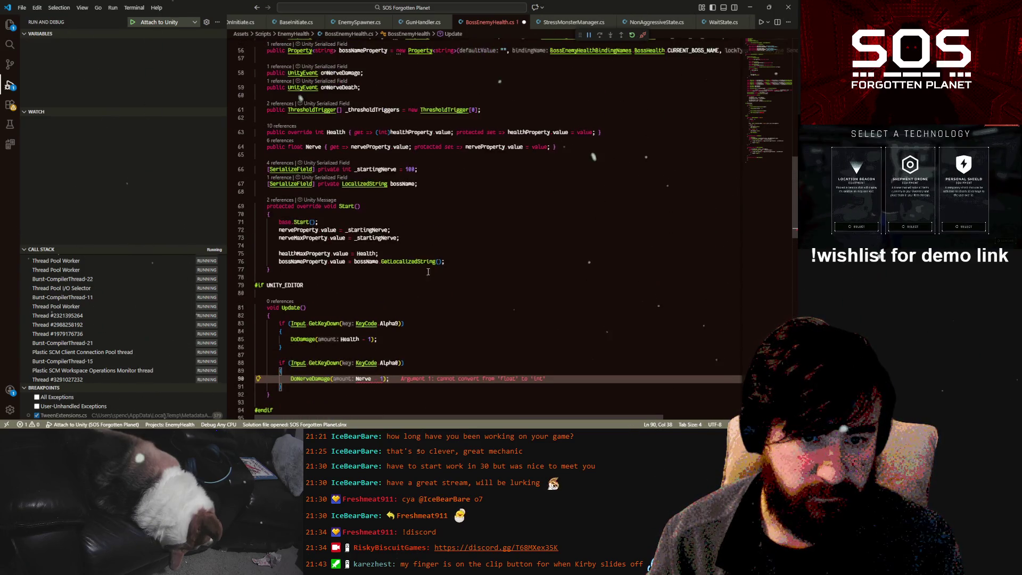
- Cast the argument so it reads (int)Nerve - 1, then return to Unity
left_click(355, 379)
type("(")
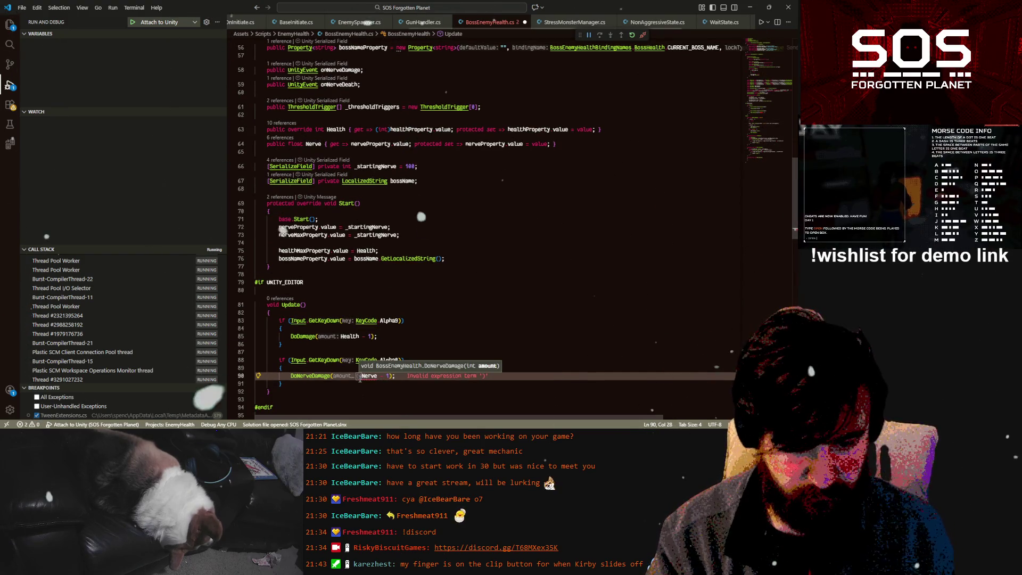
type("int)")
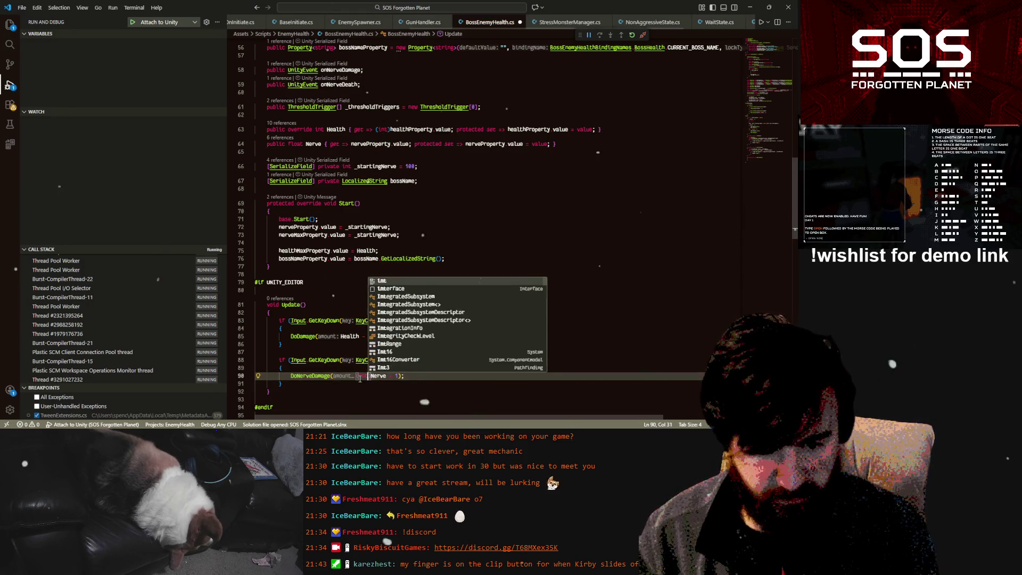
key("Up")
key("Up")
key("Up")
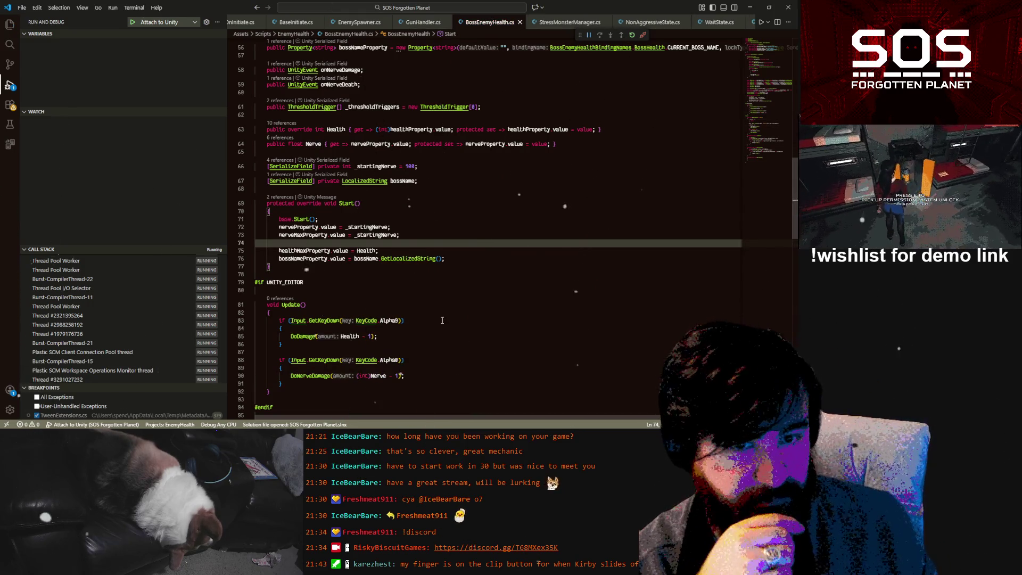
scroll(414, 371, "down", 3)
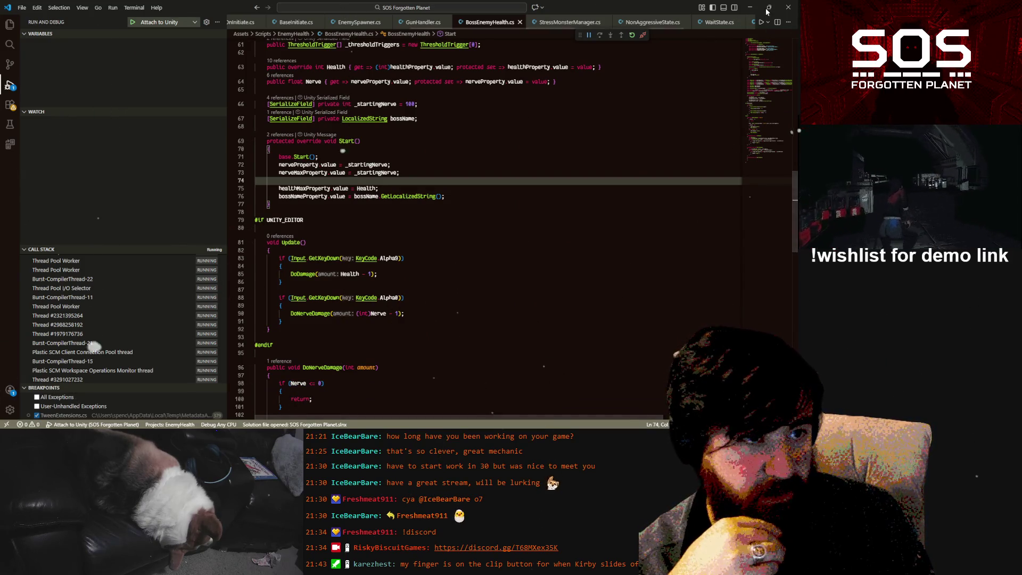
key("alt+Tab")
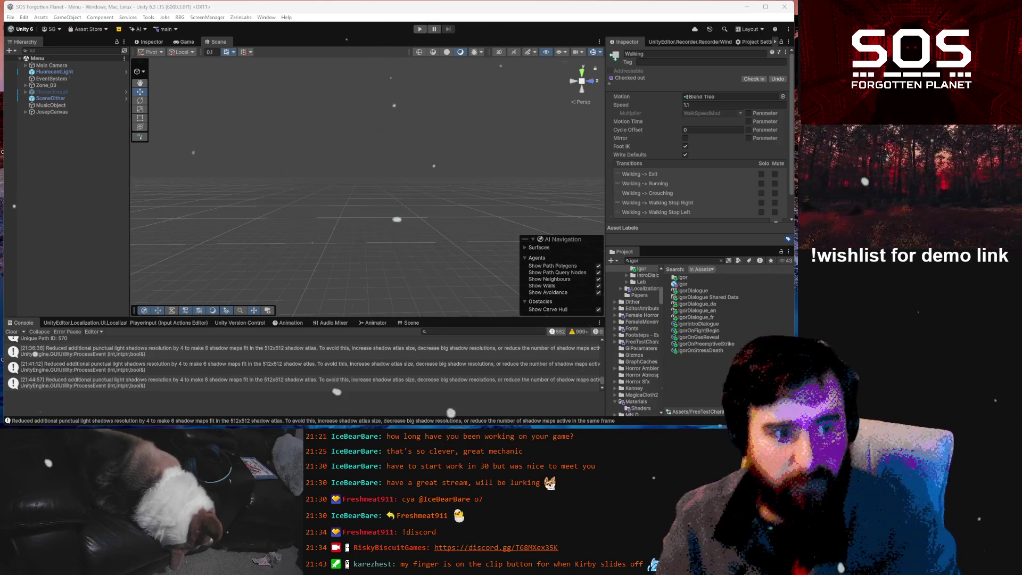
- Enter play mode on the Menu scene to try the new boss debug keys
left_click(420, 30)
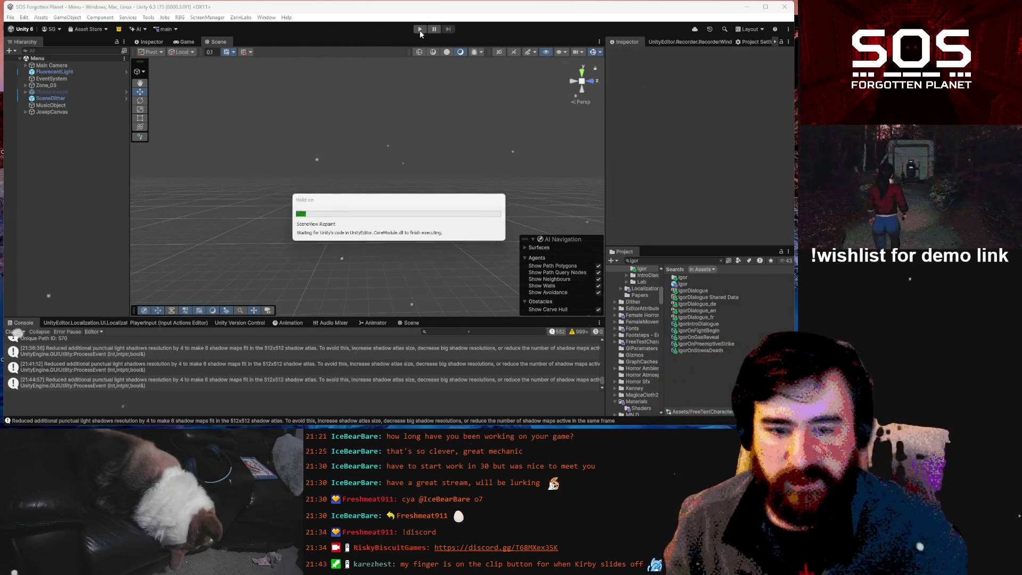
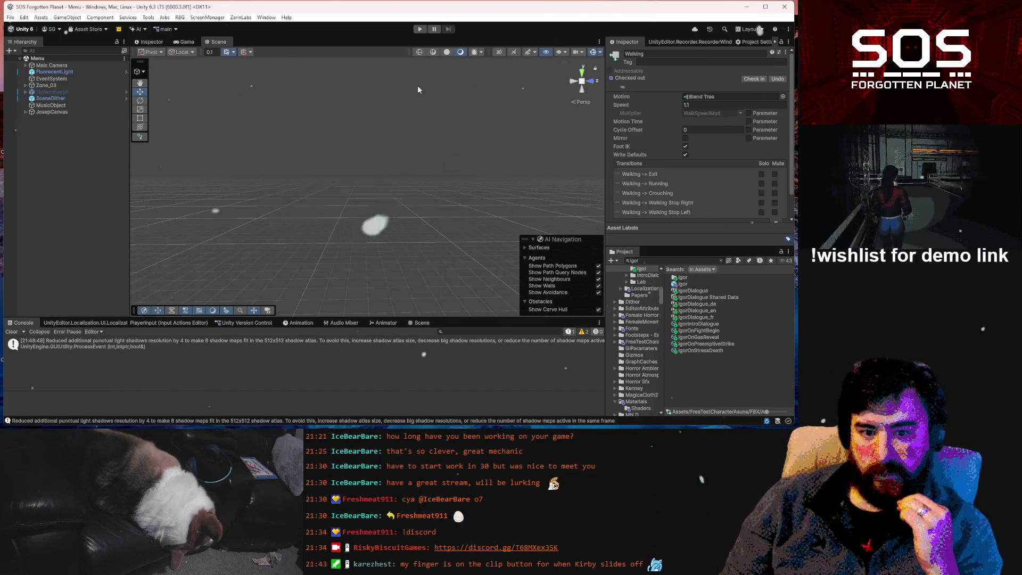
- Start Play mode, confirm the greeting, and load the most recent saved game slot
key("ctrl+p")
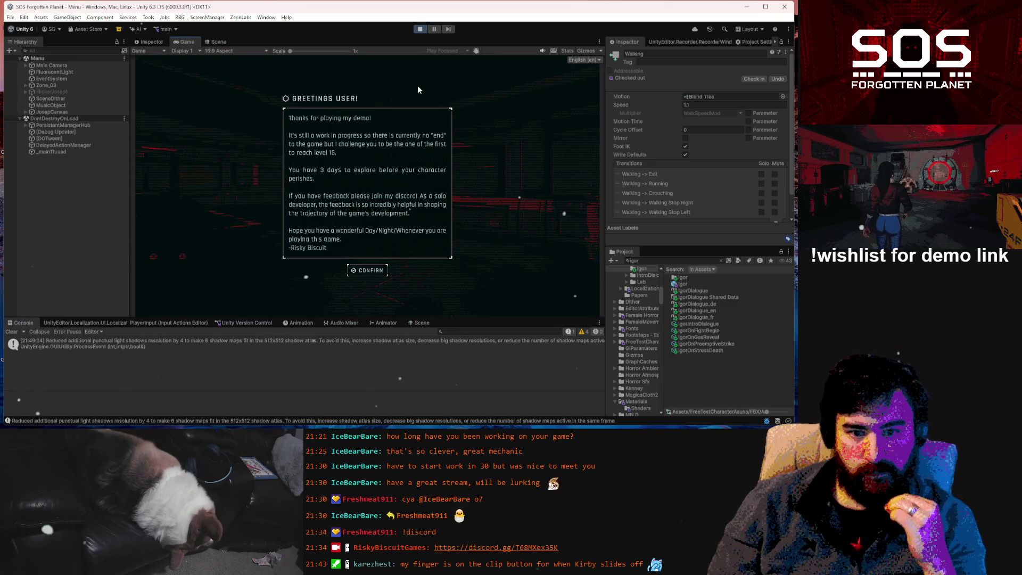
left_click(368, 270)
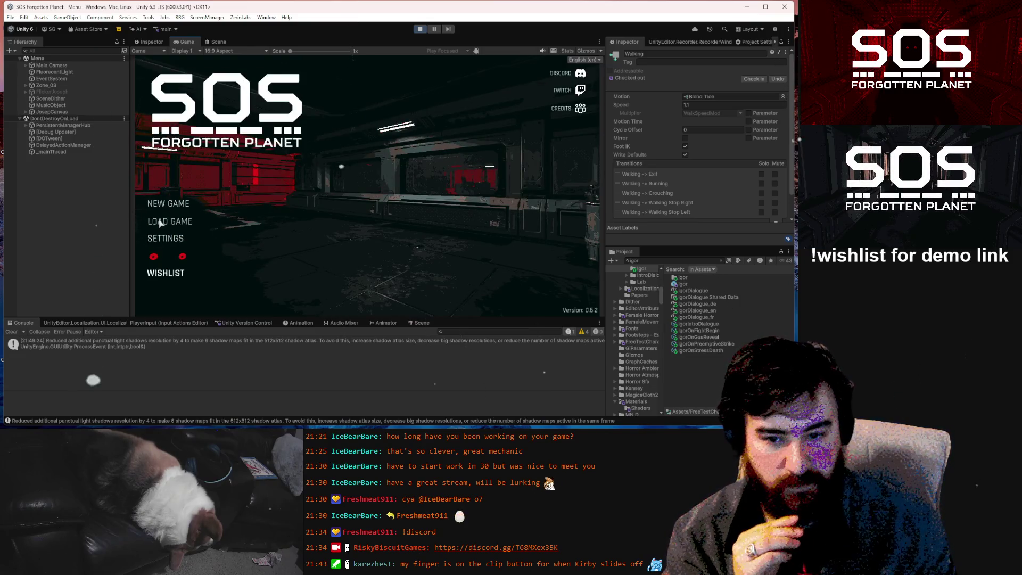
left_click(159, 221)
left_click(263, 104)
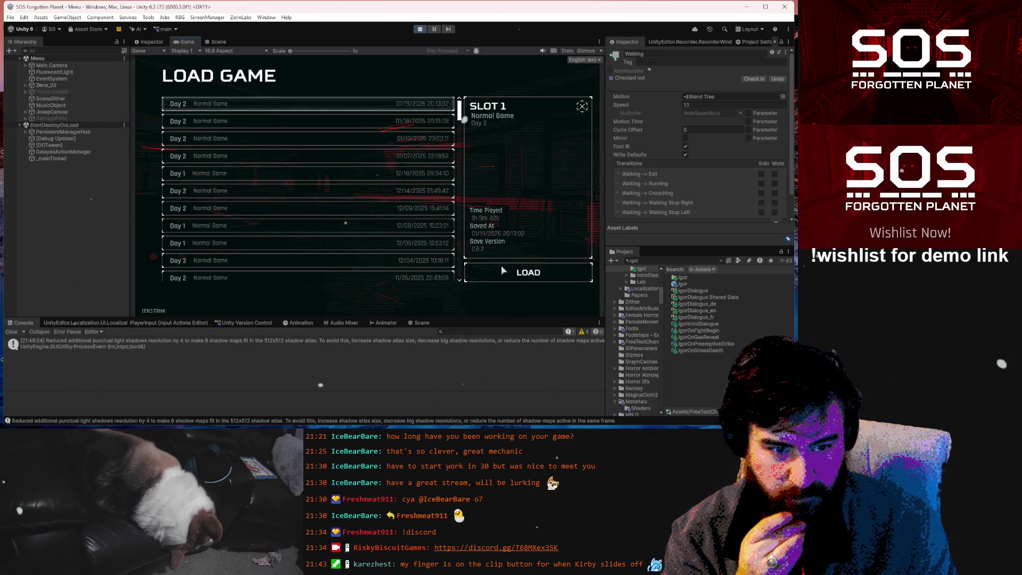
left_click(502, 271)
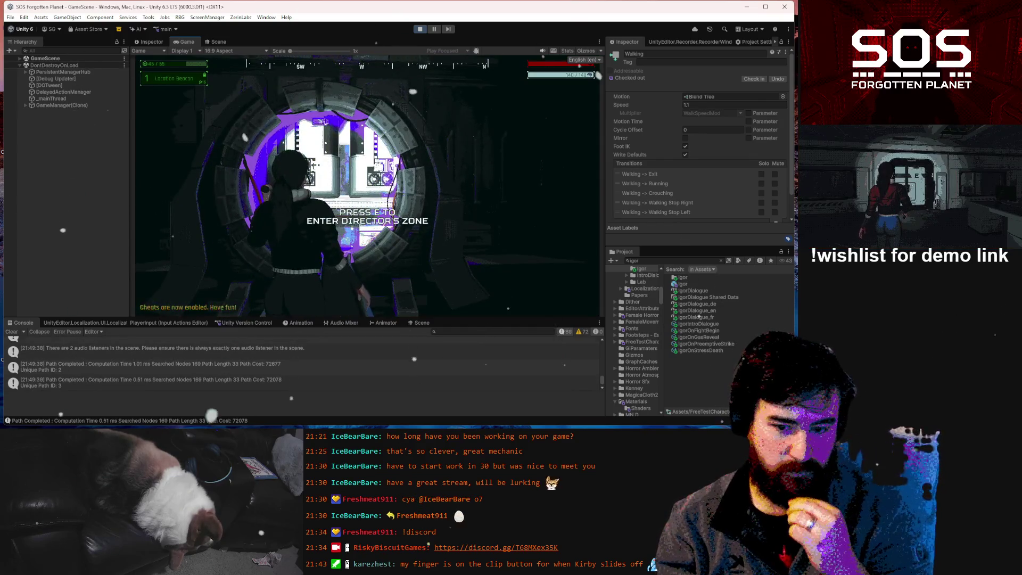
- Enter the Director's Zone, look around the boss scene, and pause the game
key("e")
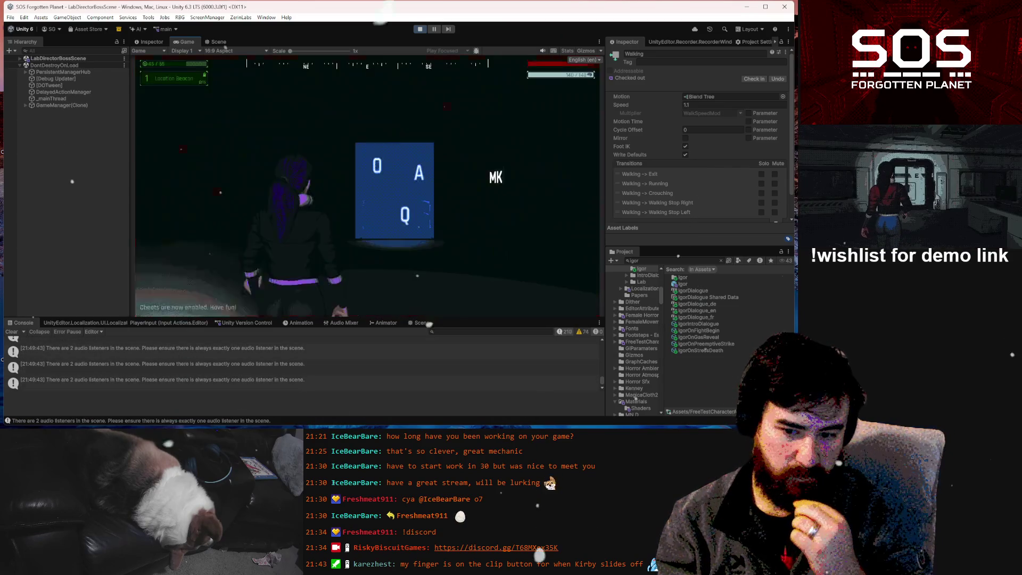
key("a")
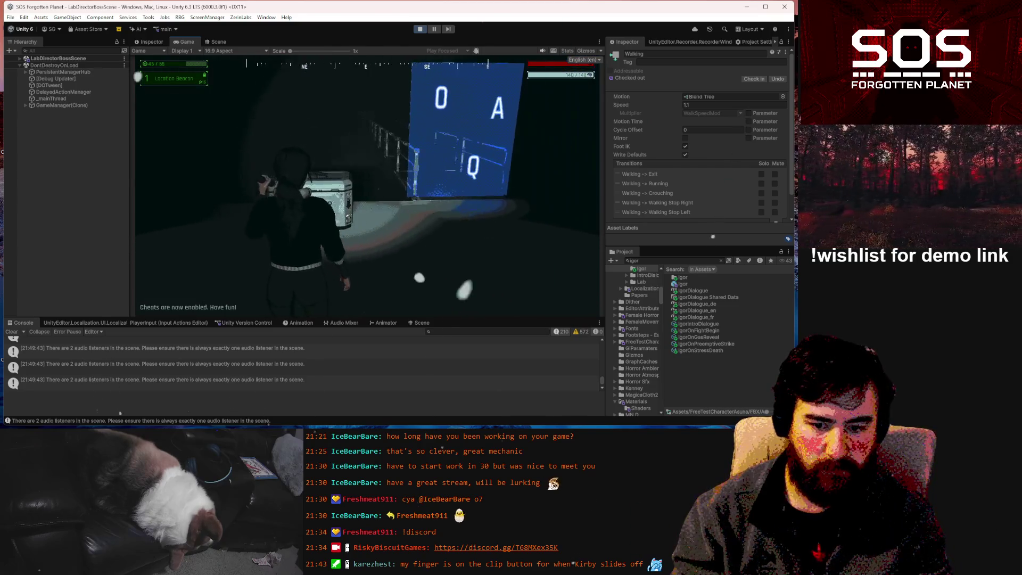
key("Escape")
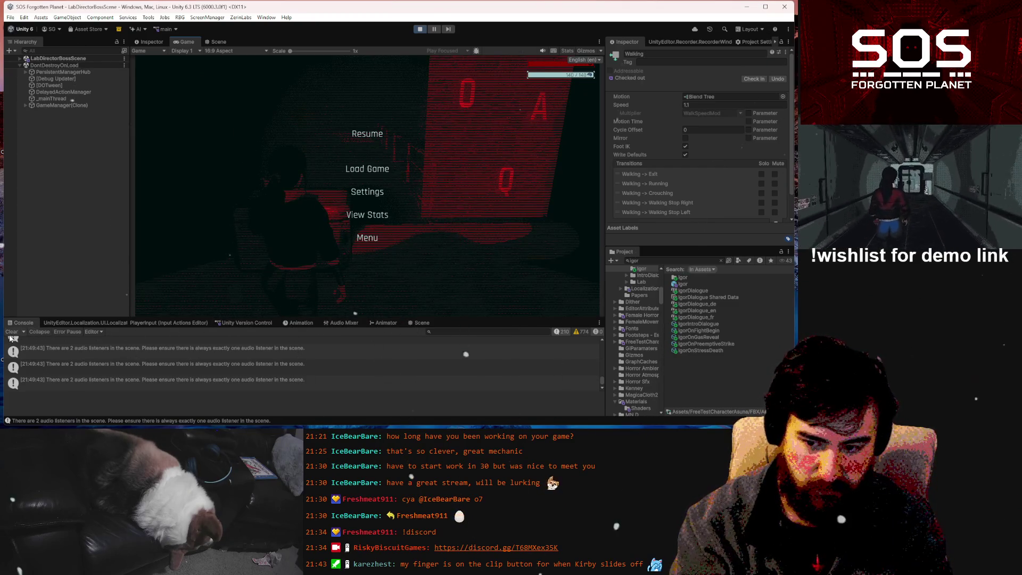
- Hide log messages in the Console and inspect a missing moveSpeed parameter warning
left_click(562, 331)
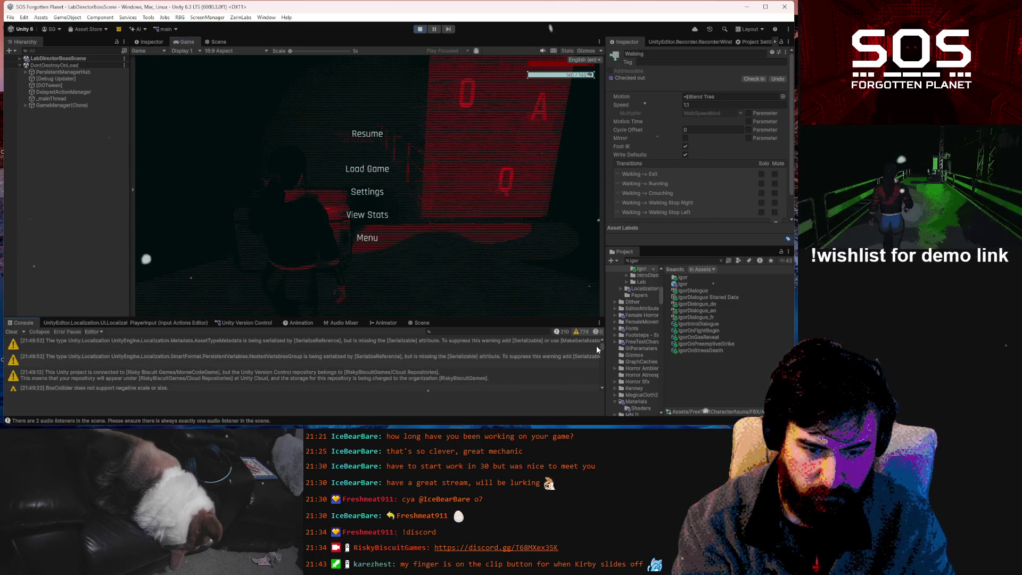
left_click_drag(602, 347, 605, 389)
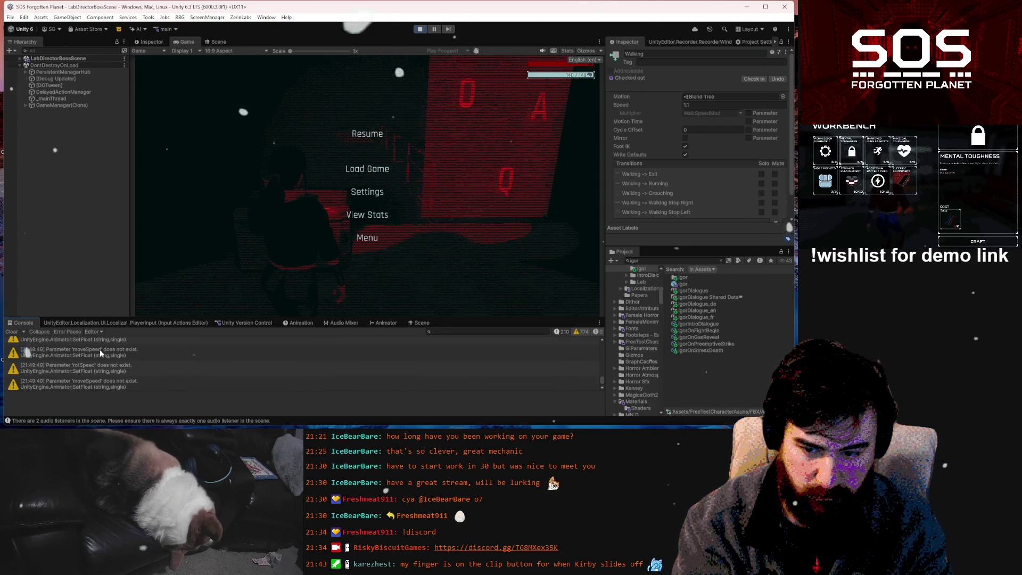
left_click(100, 349)
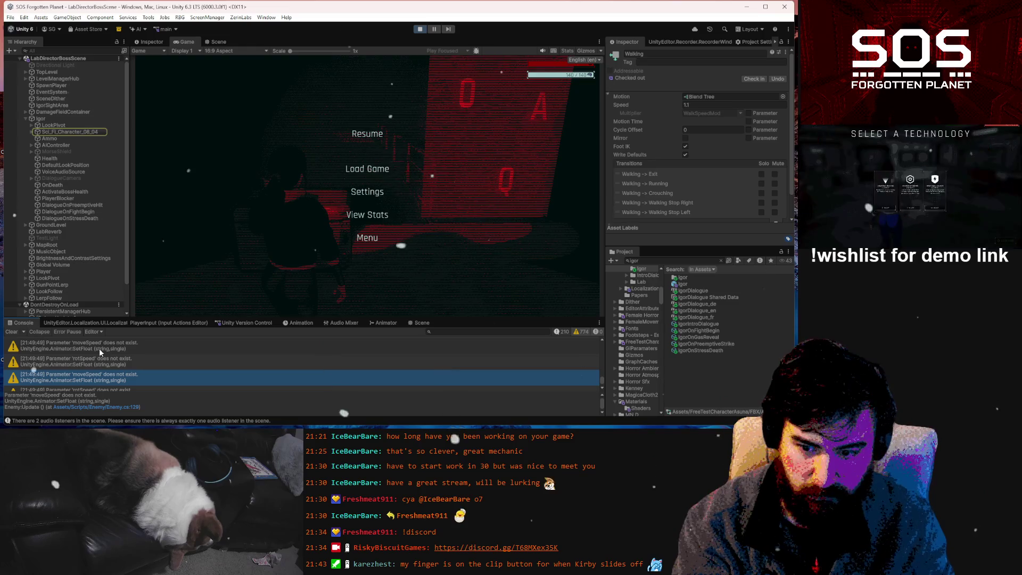
scroll(103, 356, "up", 2)
left_click(118, 354)
left_click(125, 364)
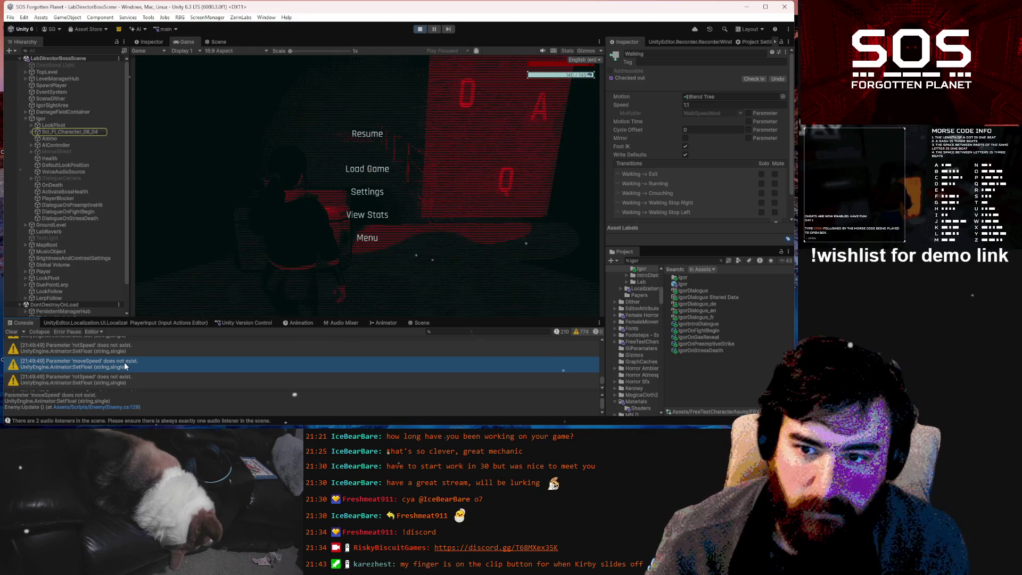
- Compare the stack traces of the rotSpeed and moveSpeed warnings
left_click(135, 347)
left_click(137, 361)
left_click(137, 353)
left_click(139, 362)
left_click(139, 354)
left_click(142, 358)
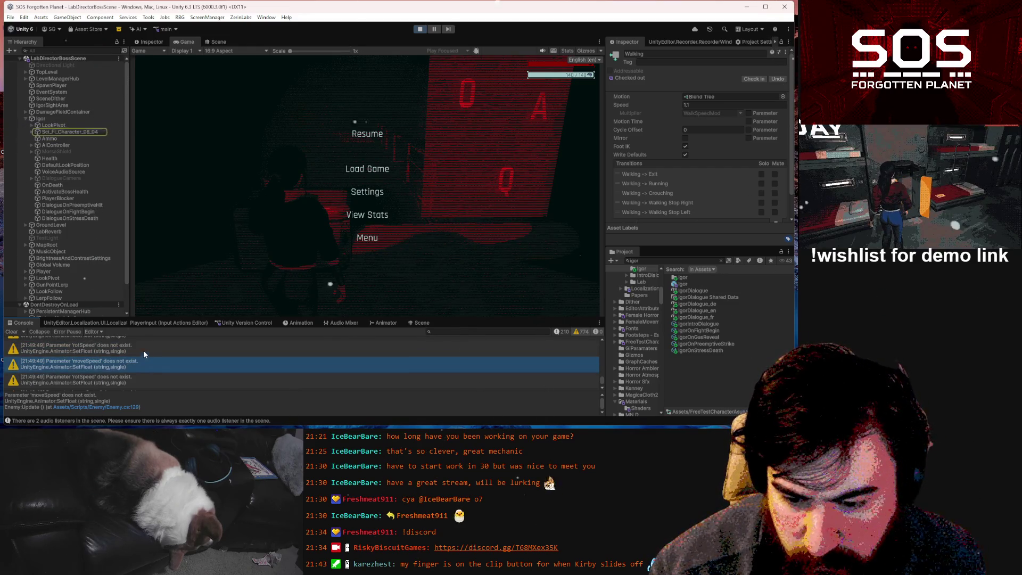
left_click(143, 350)
left_click(148, 377)
left_click(148, 350)
left_click(149, 365)
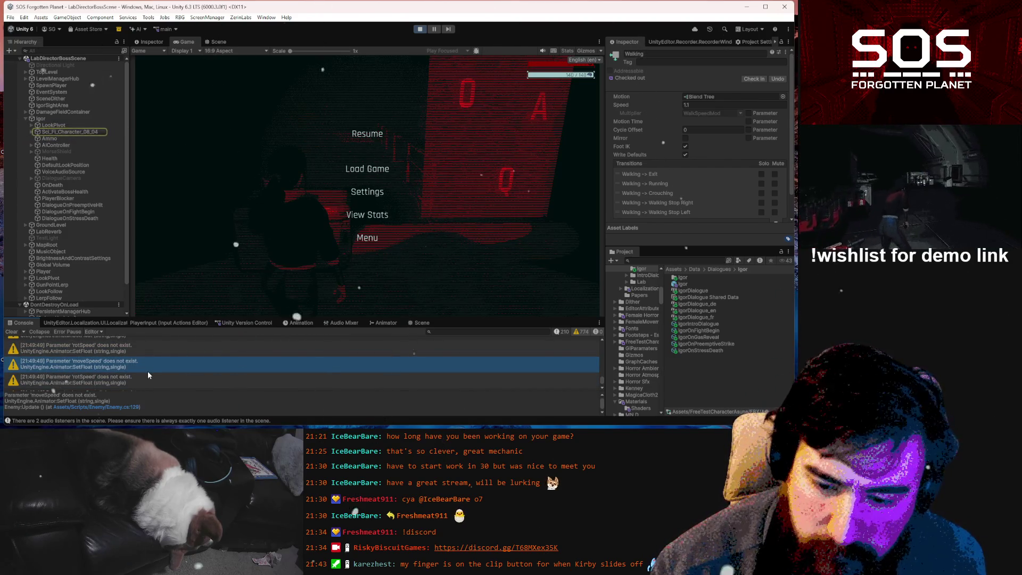
- Step through the warnings, open Enemy.cs at line 129 in VS Code, then minimize it
key("Down")
key("Down")
left_click(145, 374)
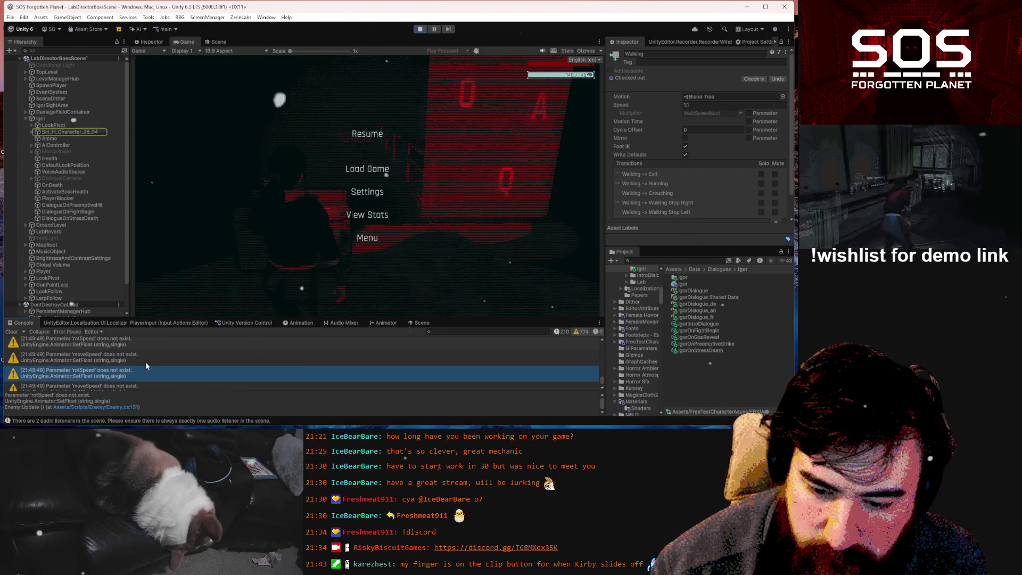
left_click(146, 356)
left_click(149, 344)
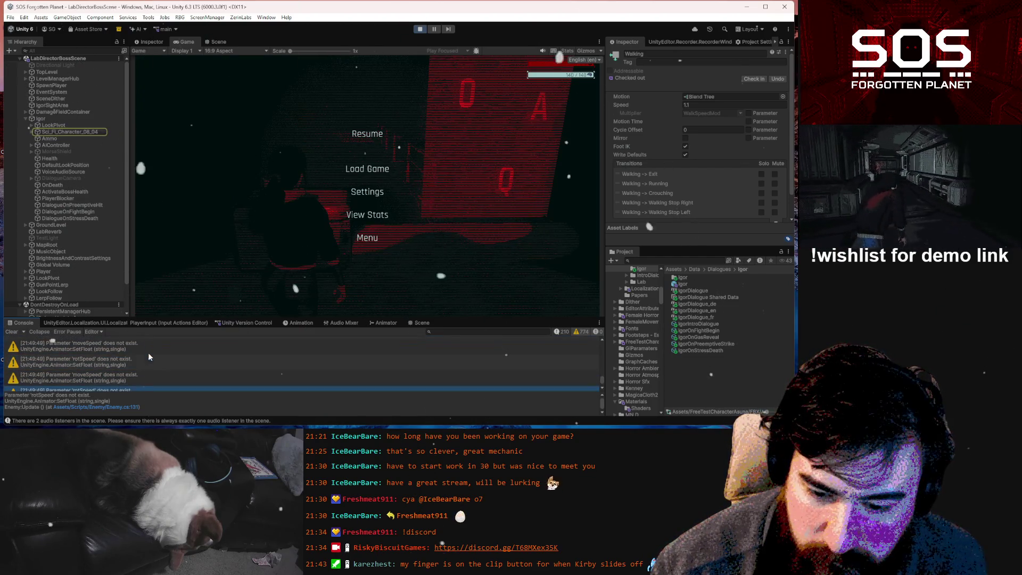
left_click(142, 374)
left_click(145, 356)
key("Up")
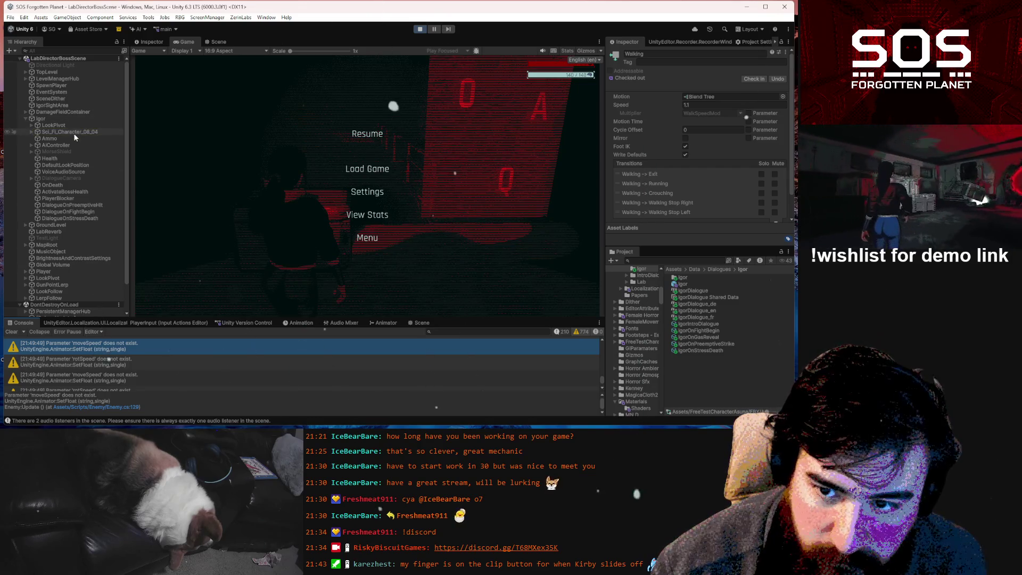
left_click(125, 408)
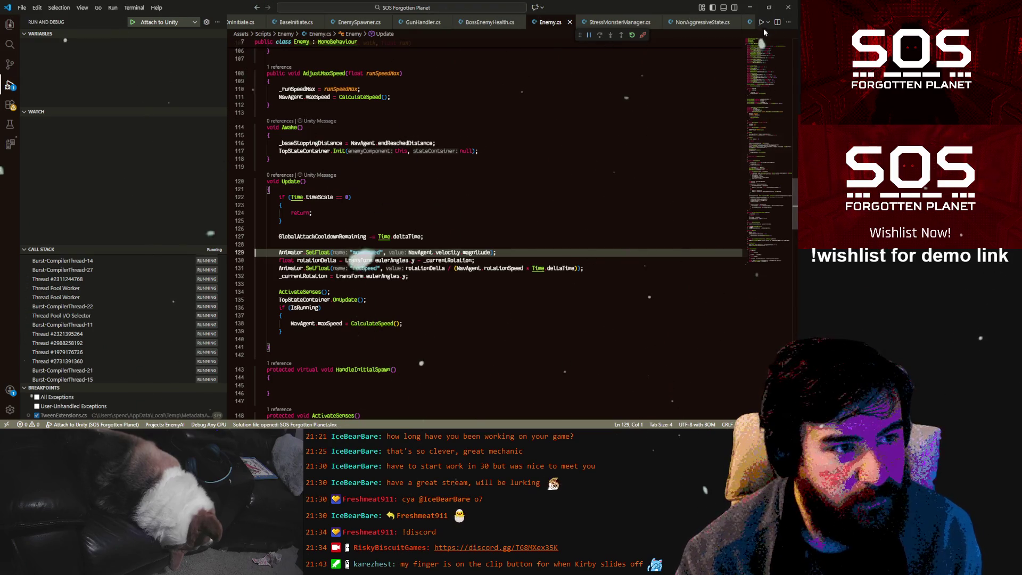
left_click(751, 8)
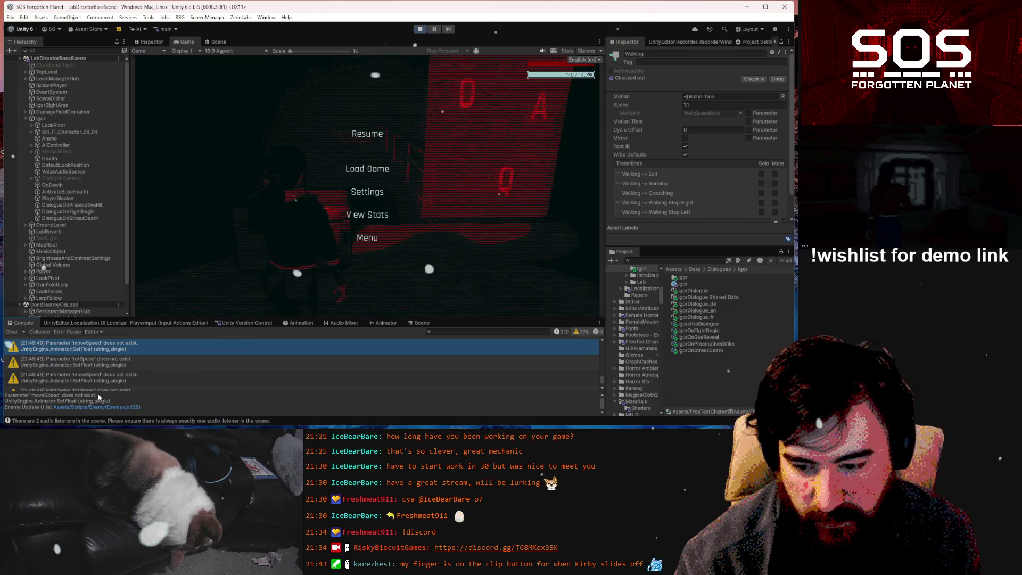
- Add a Float parameter named moveSpeed to the character's Animator controller
double_click(55, 397)
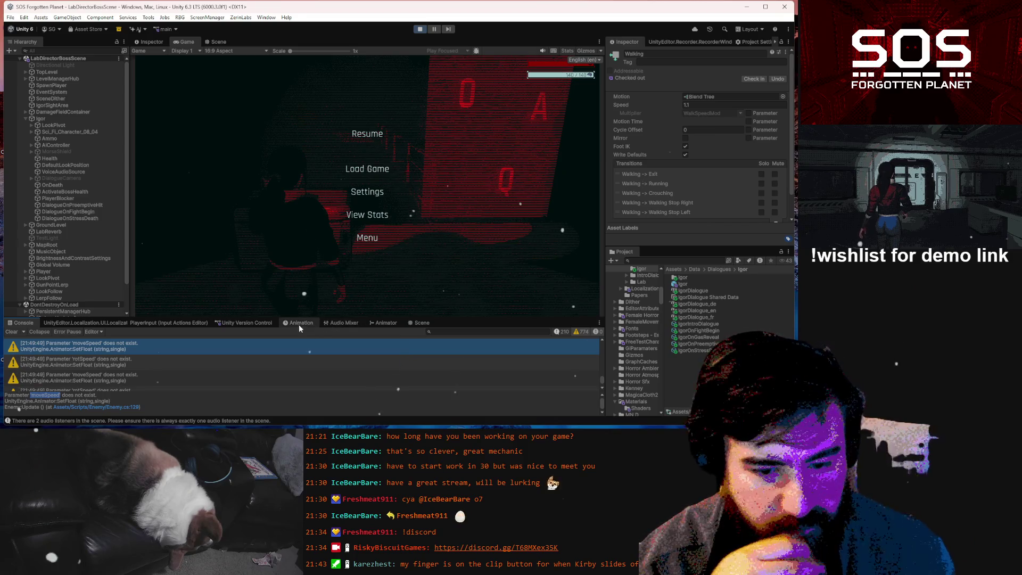
left_click(299, 324)
left_click(385, 323)
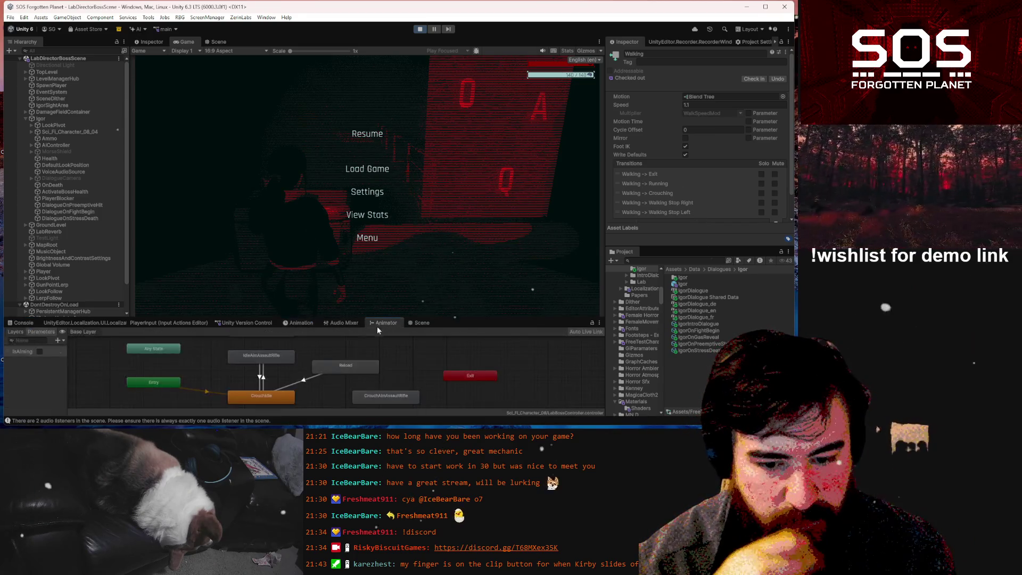
left_click(61, 342)
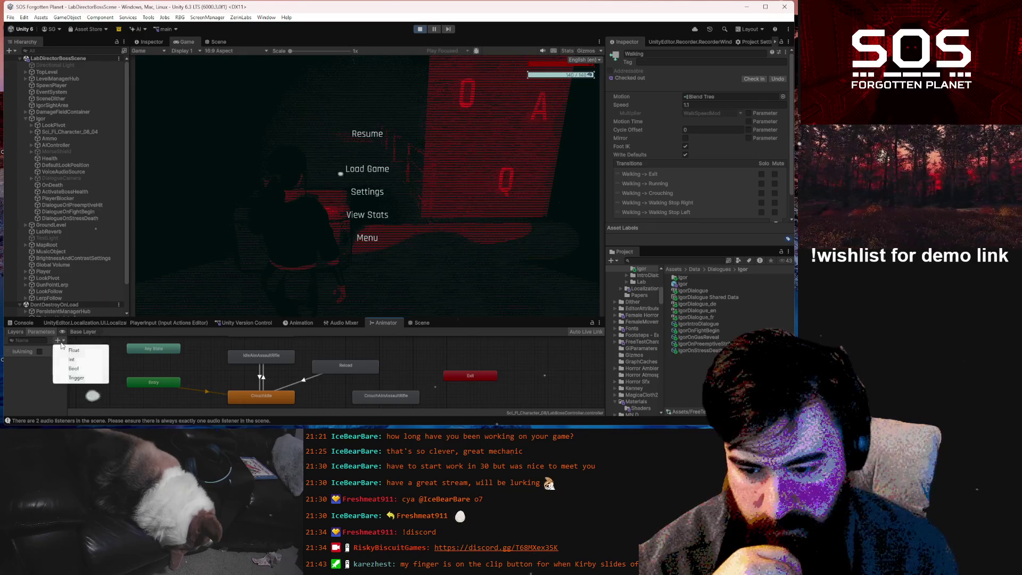
left_click(74, 349)
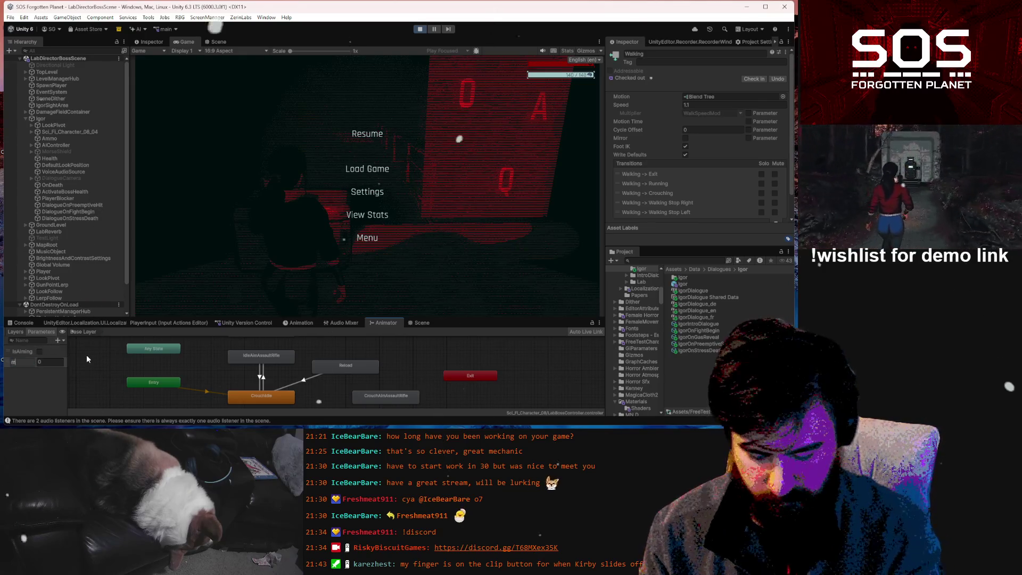
type("moveSpeed")
key("Return")
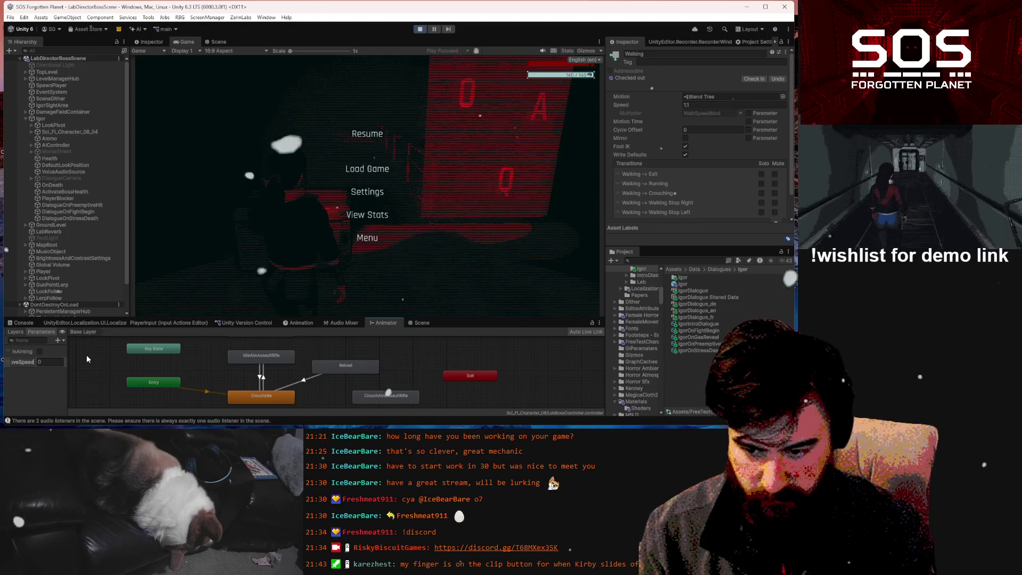
- Add a second Float parameter named rotSpeed, then clear the Console warnings
left_click(62, 340)
left_click(73, 349)
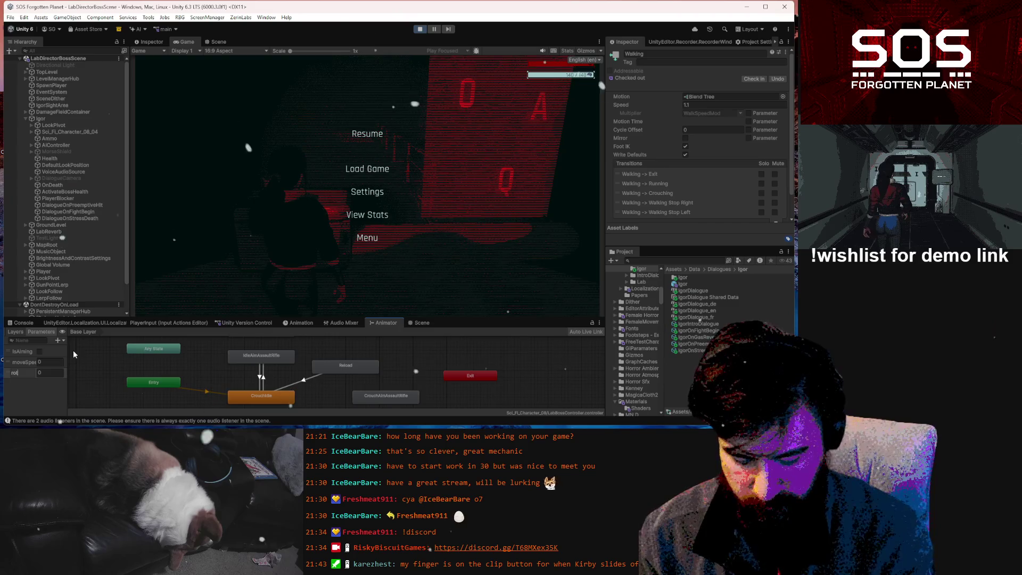
type("rotSpeed")
key("Return")
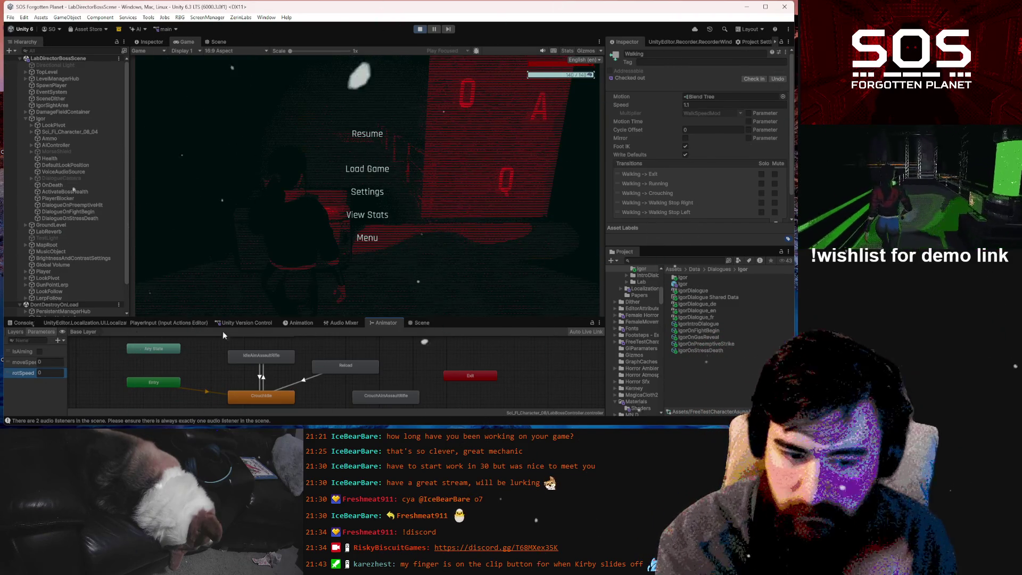
left_click(23, 323)
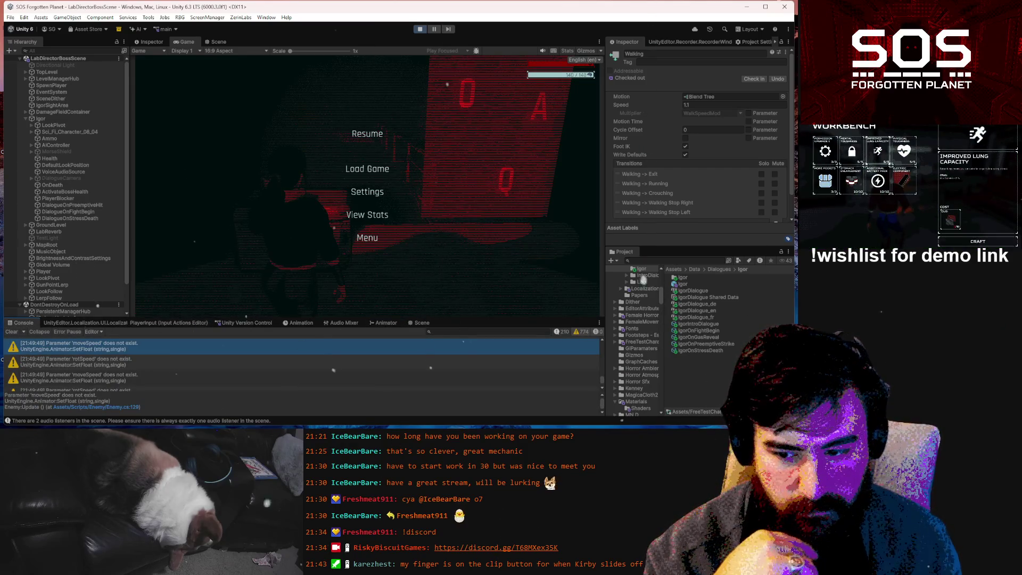
left_click(11, 332)
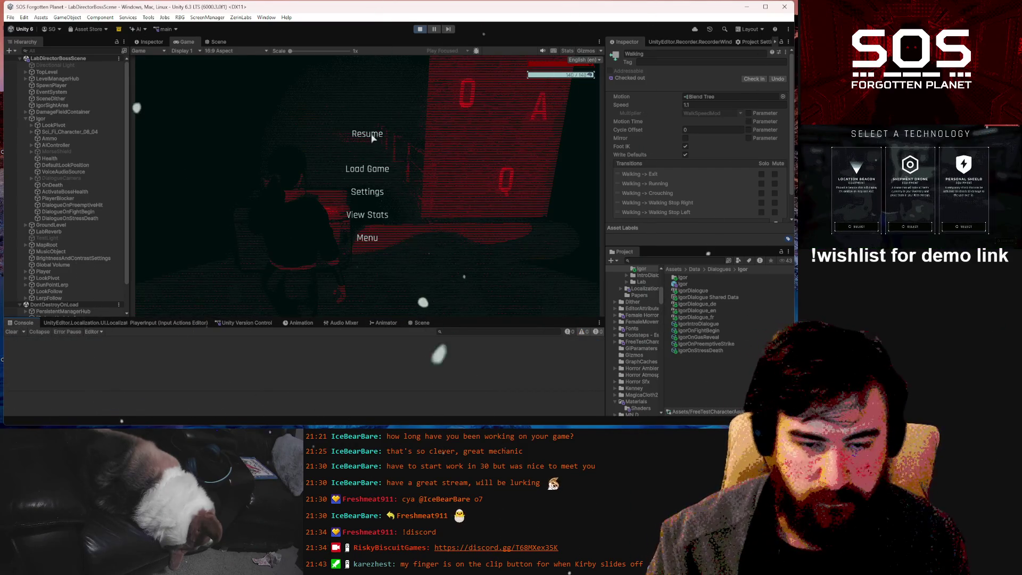
- Resume the playtest, pick up the pistol ammo, and shoot the Morse board
left_click(372, 137)
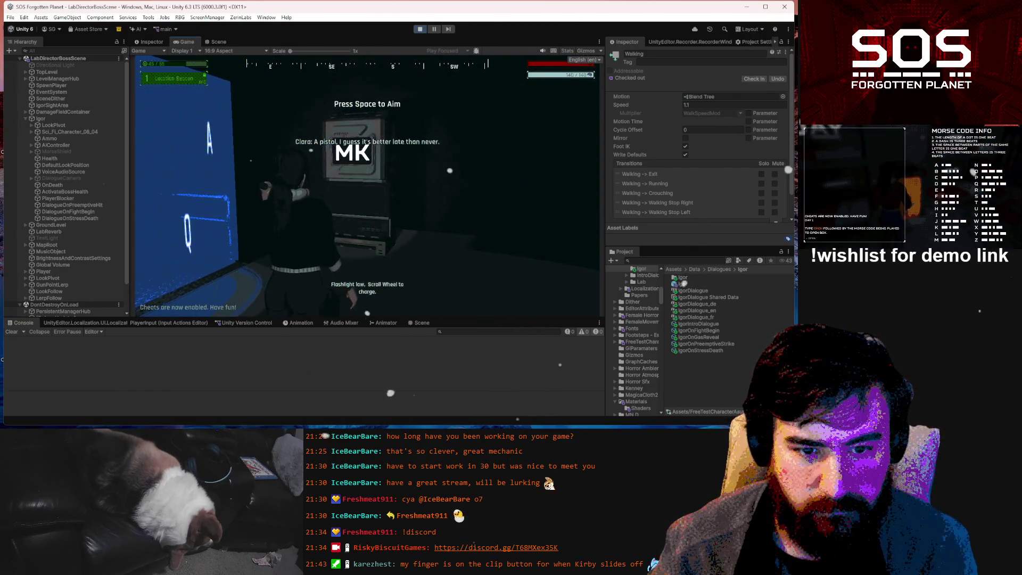
key("w")
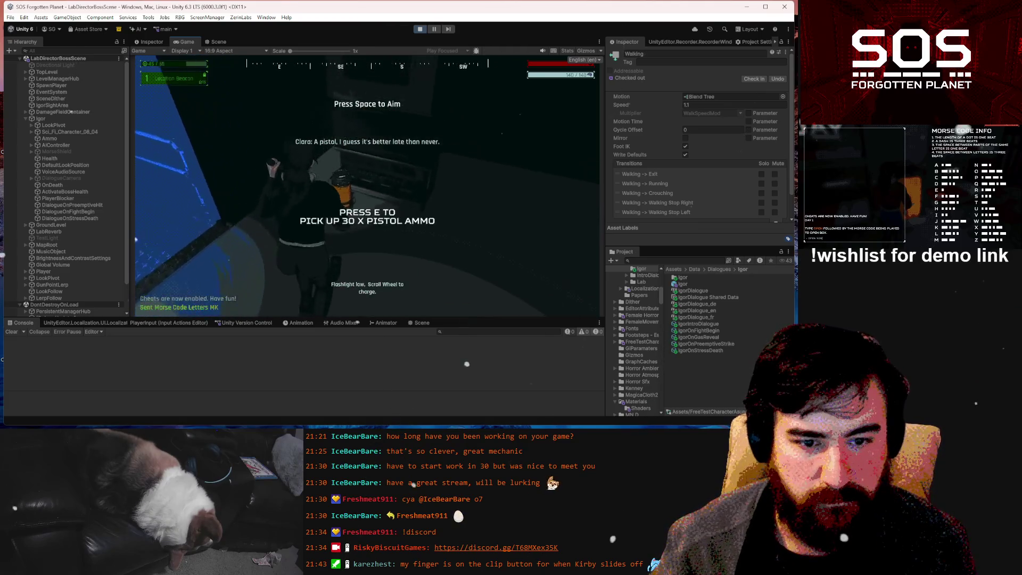
key("e")
key("space")
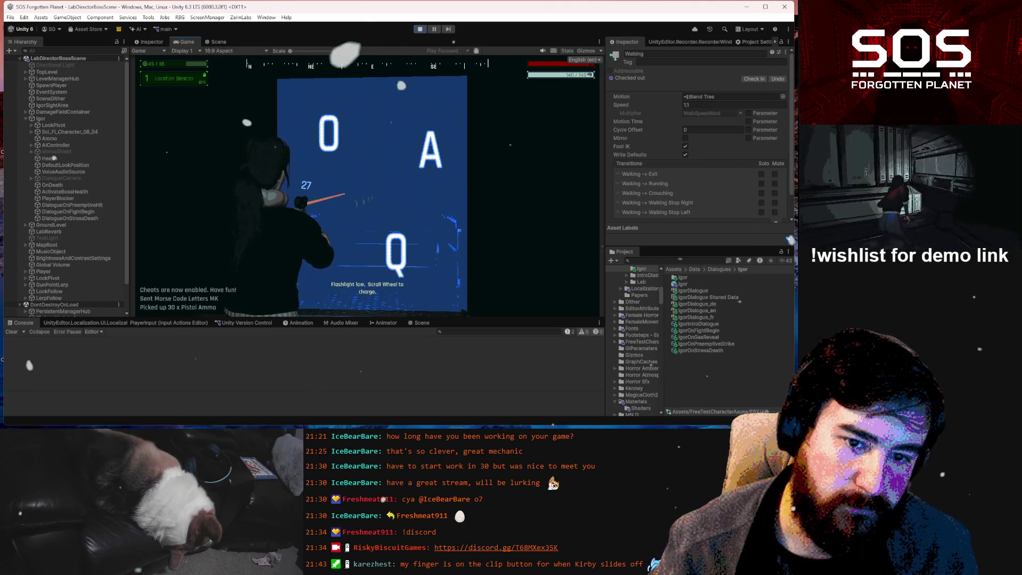
left_click(368, 185)
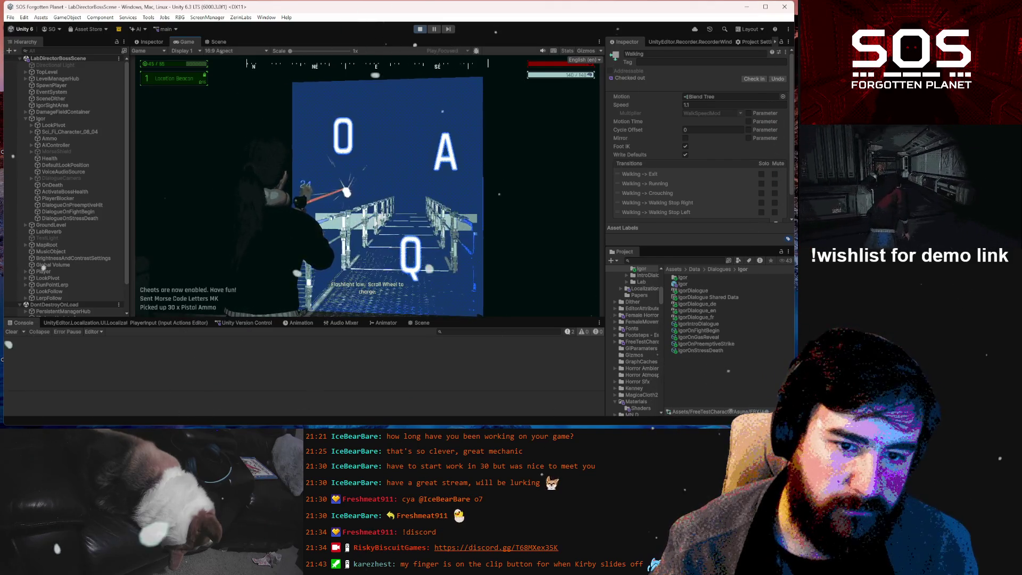
key("w")
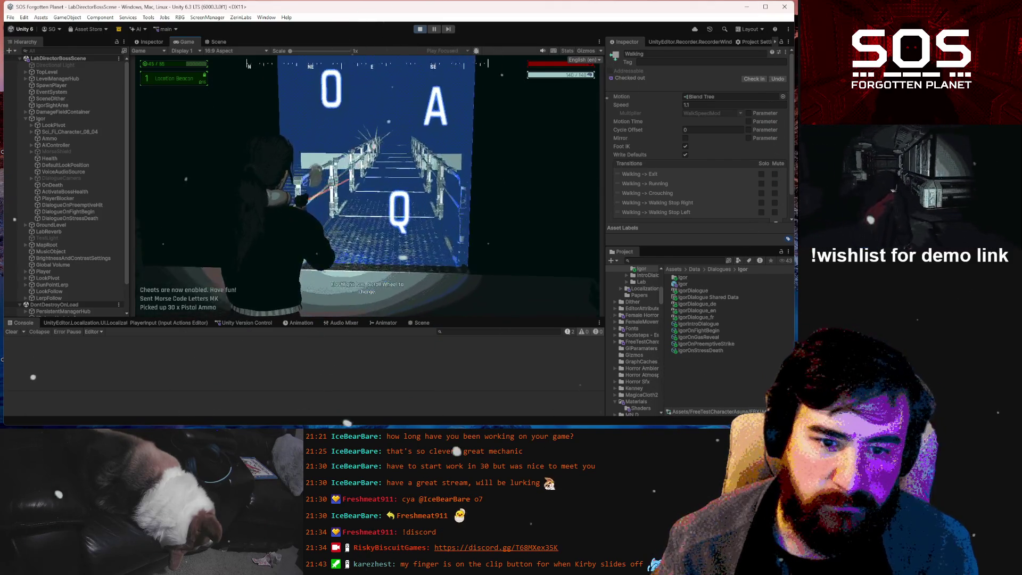
left_click(369, 185)
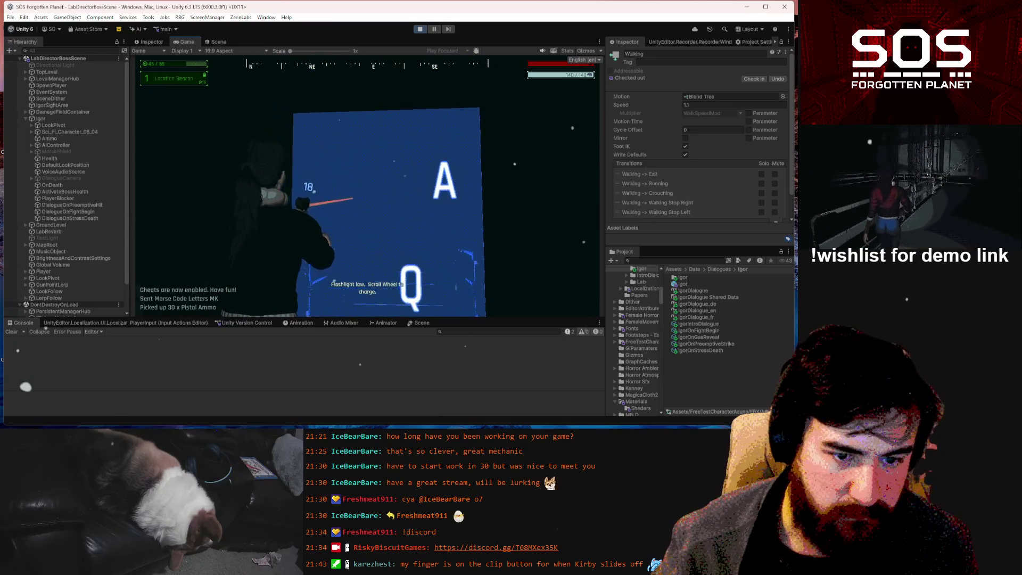
left_click(369, 185)
left_click(368, 185)
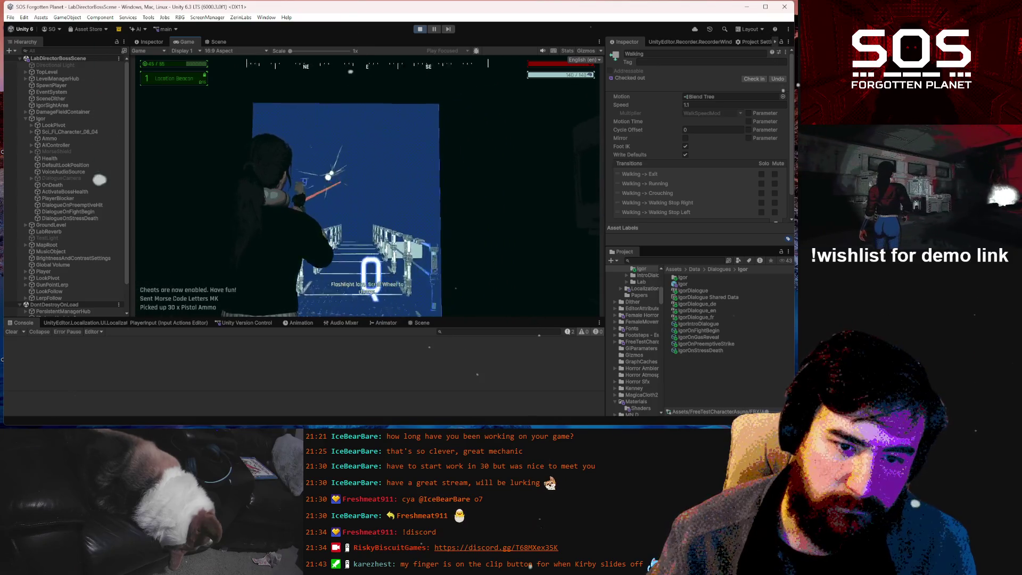
left_click(369, 185)
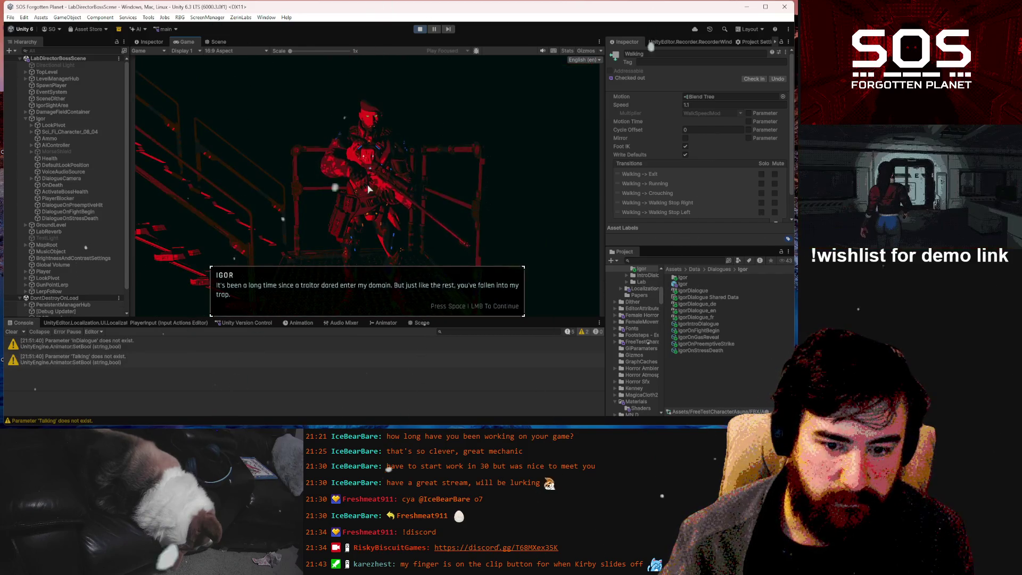
- Advance Igor's cutscene dialogue to Clara's reply and switch to the Scene view
left_click(371, 213)
left_click(369, 215)
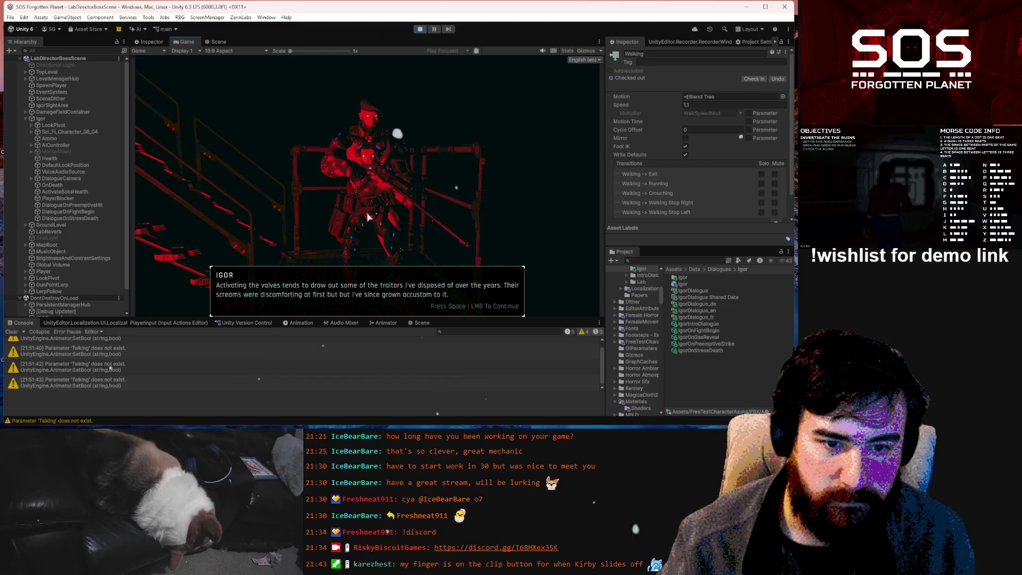
left_click(367, 217)
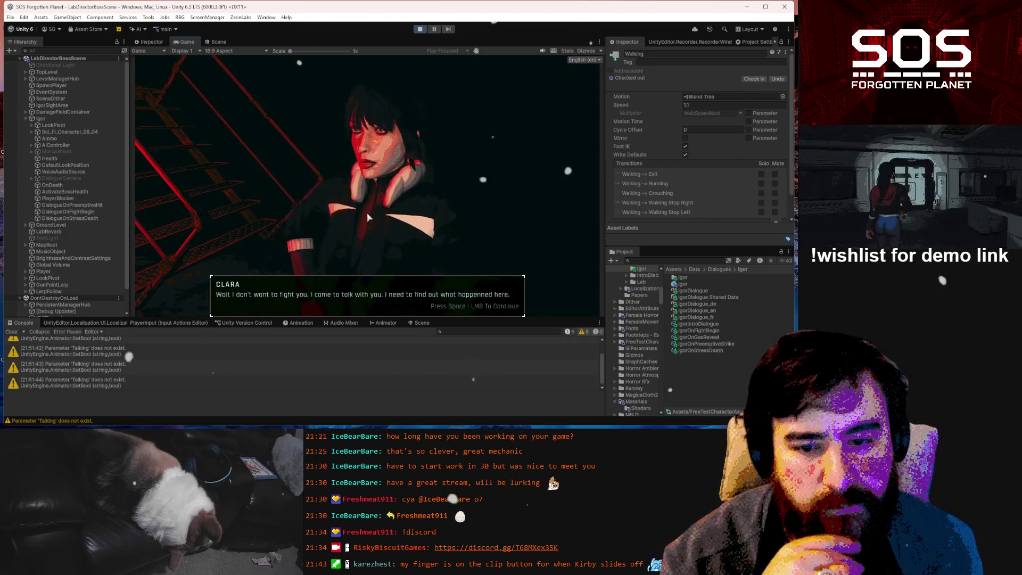
left_click(218, 42)
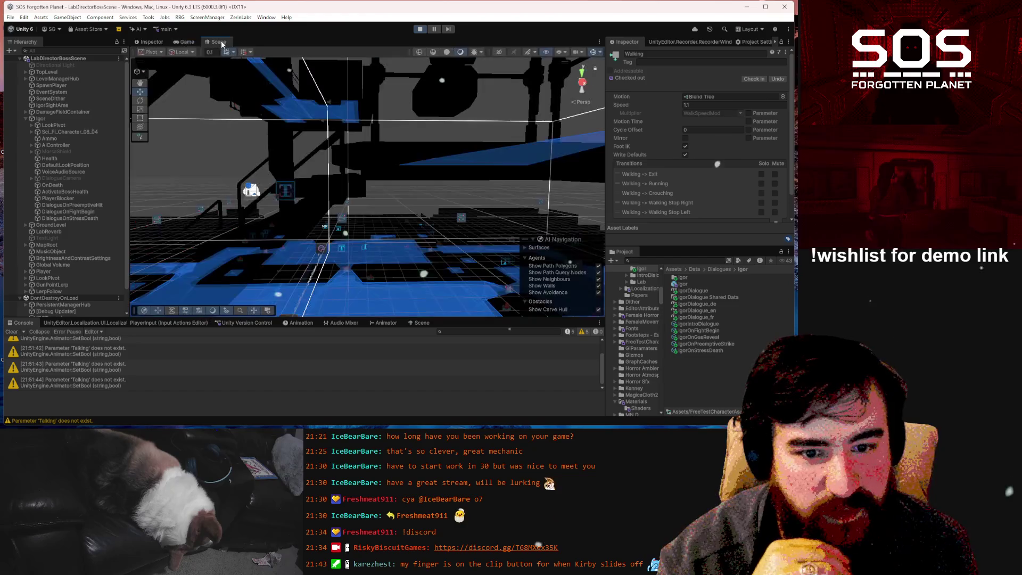
- Orbit the Scene view over the navmesh floors, then return to the Game view
mouse_move(299, 182)
left_mouse_down()
mouse_move(517, 214)
mouse_move(544, 231)
mouse_move(274, 188)
mouse_move(375, 172)
mouse_move(393, 207)
mouse_move(431, 190)
left_mouse_up()
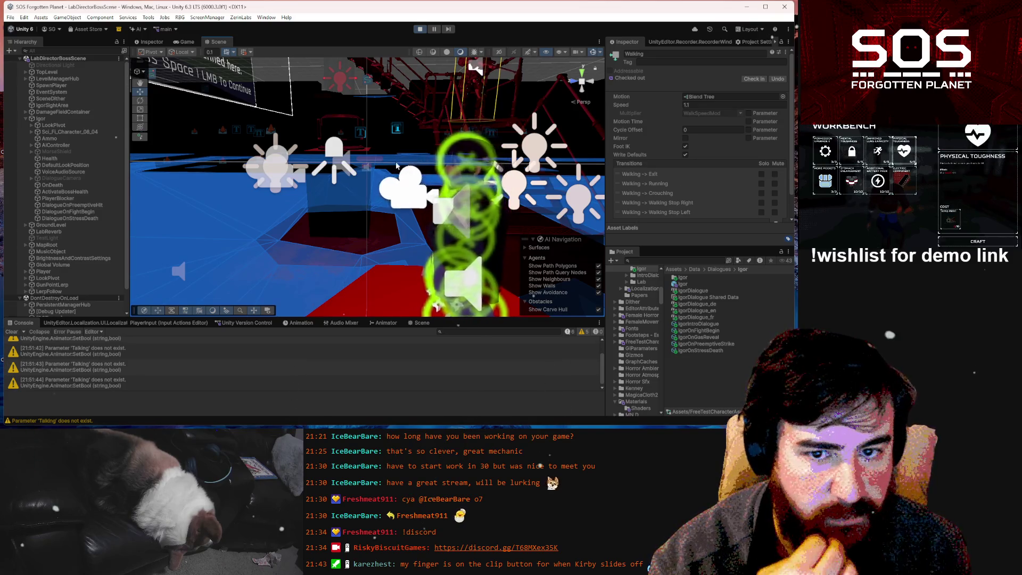
left_click(187, 41)
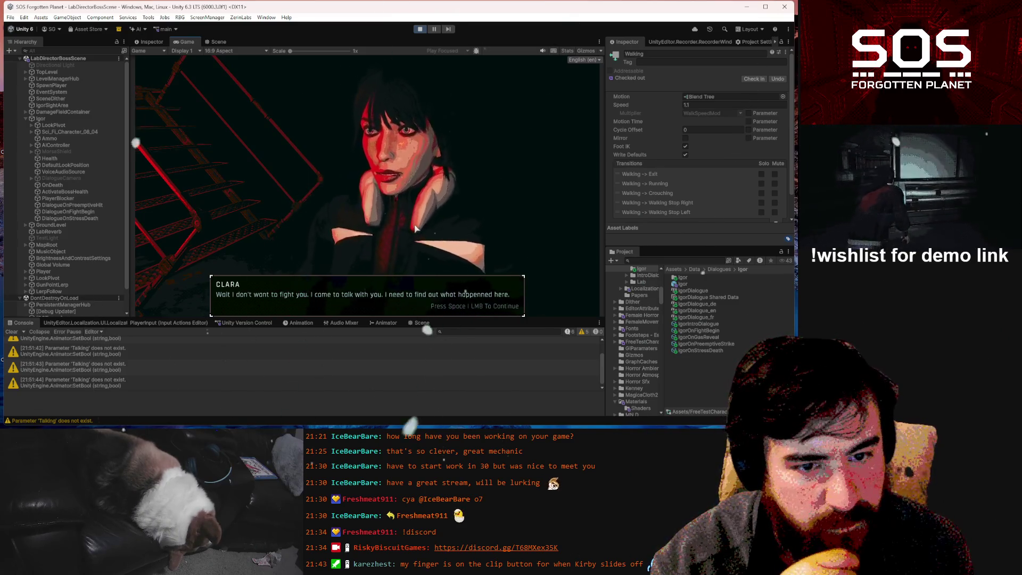
- Advance to Igor's next line and end the conversation to resume gameplay
left_click(415, 228)
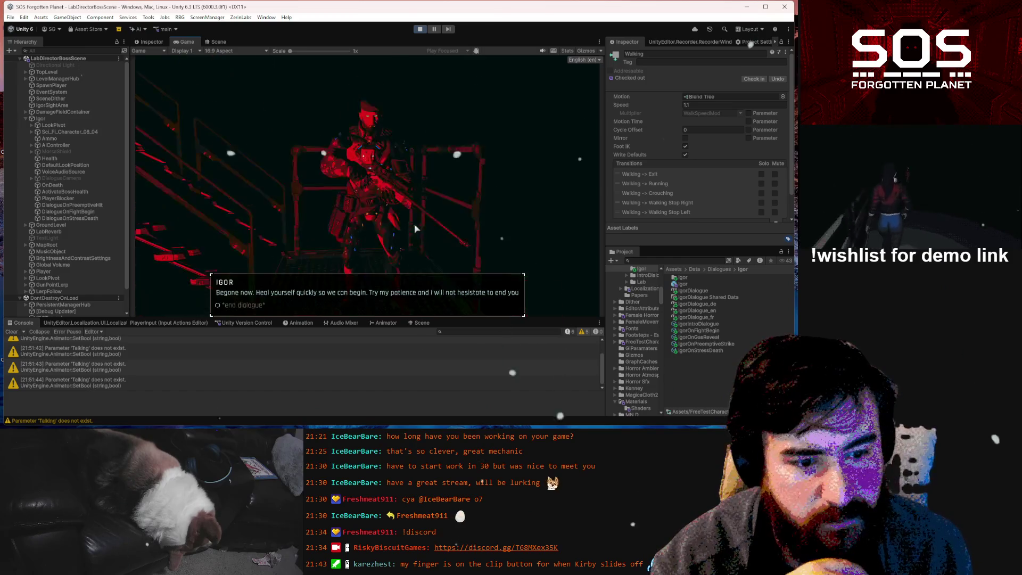
left_click(336, 256)
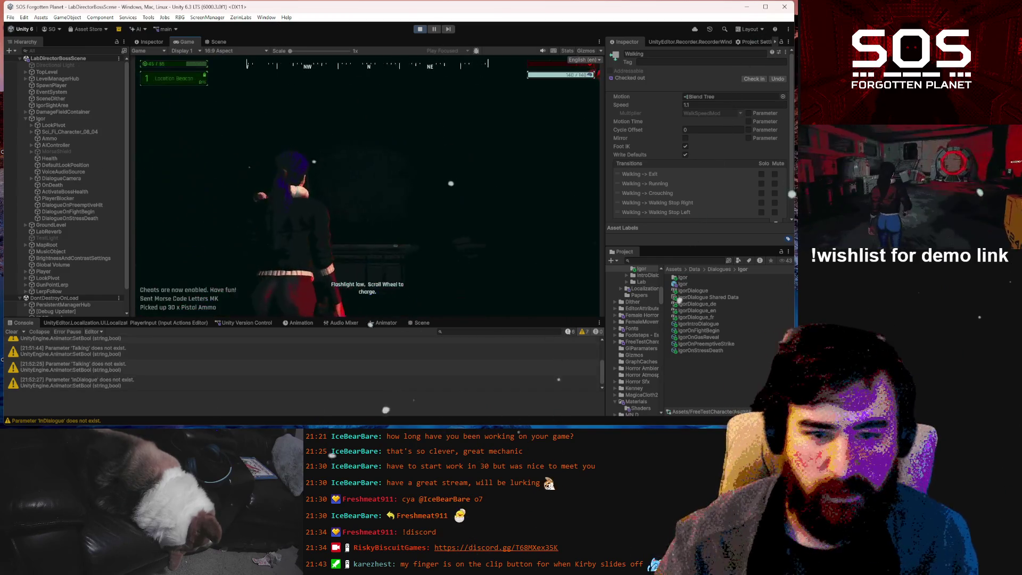
mouse_move(367, 186)
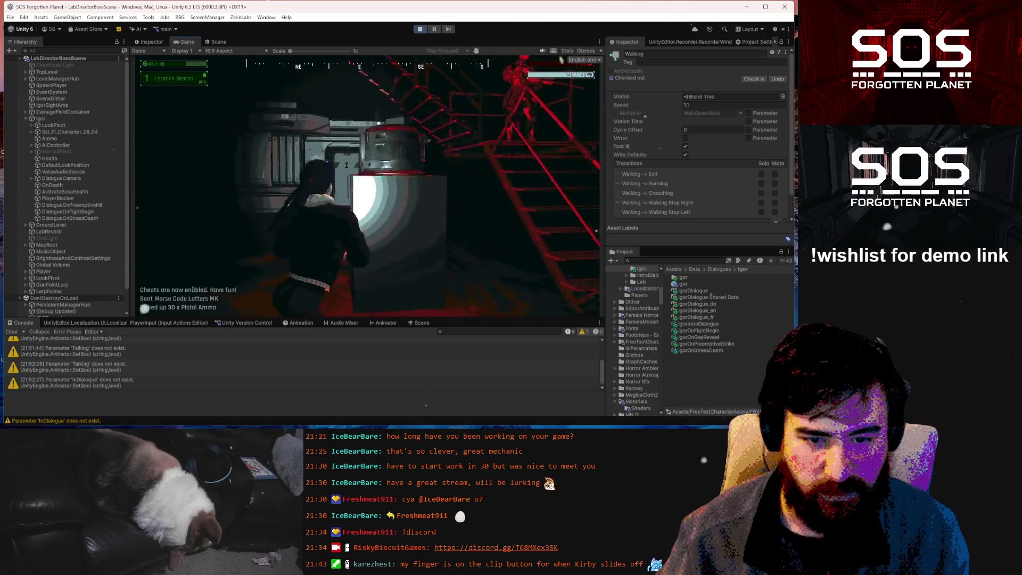
- Submit the MODHEALTH 100 cheat in the in-game console, retrying after typos, then close it
type("e")
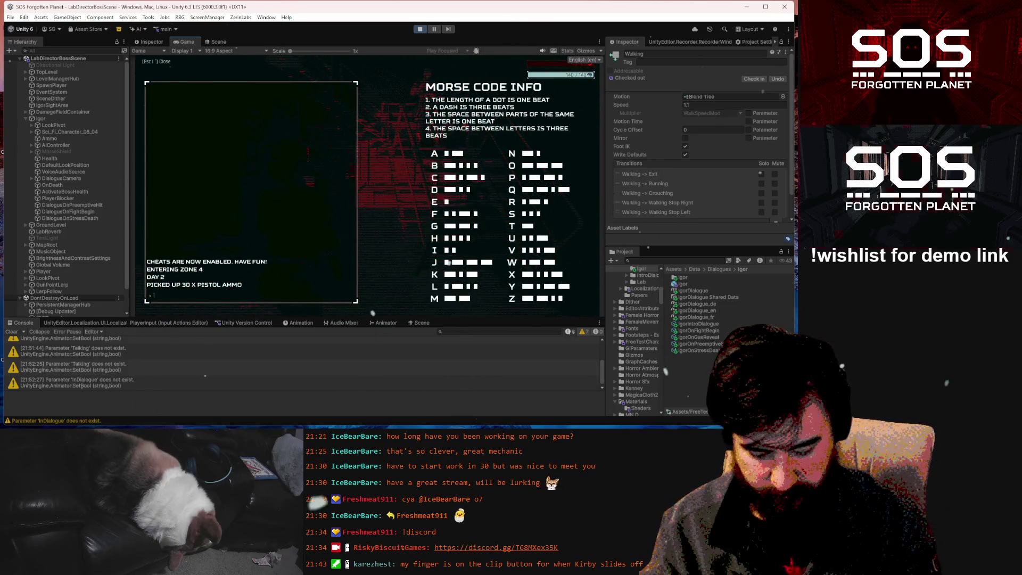
type("moo")
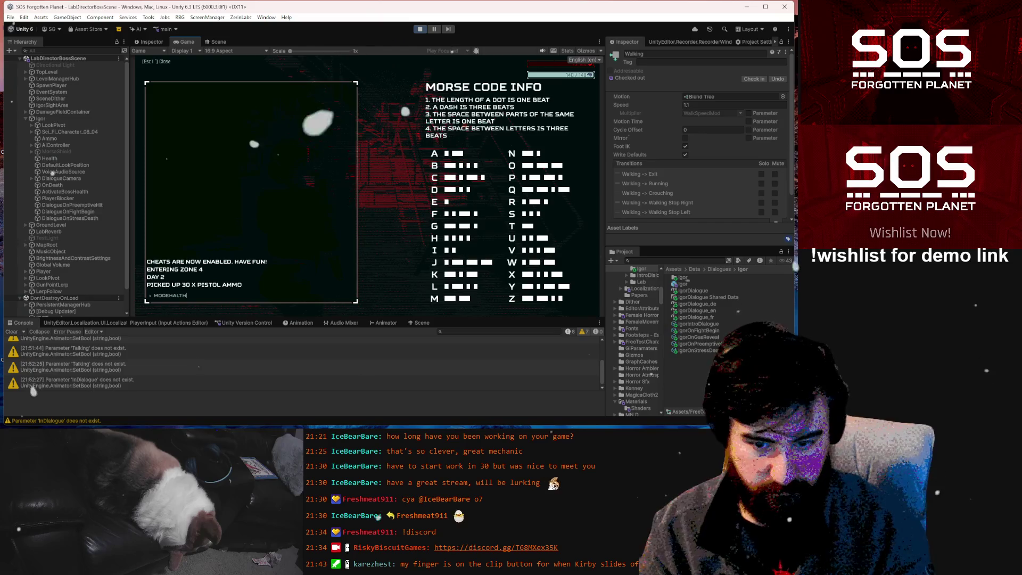
type("0")
key("Return")
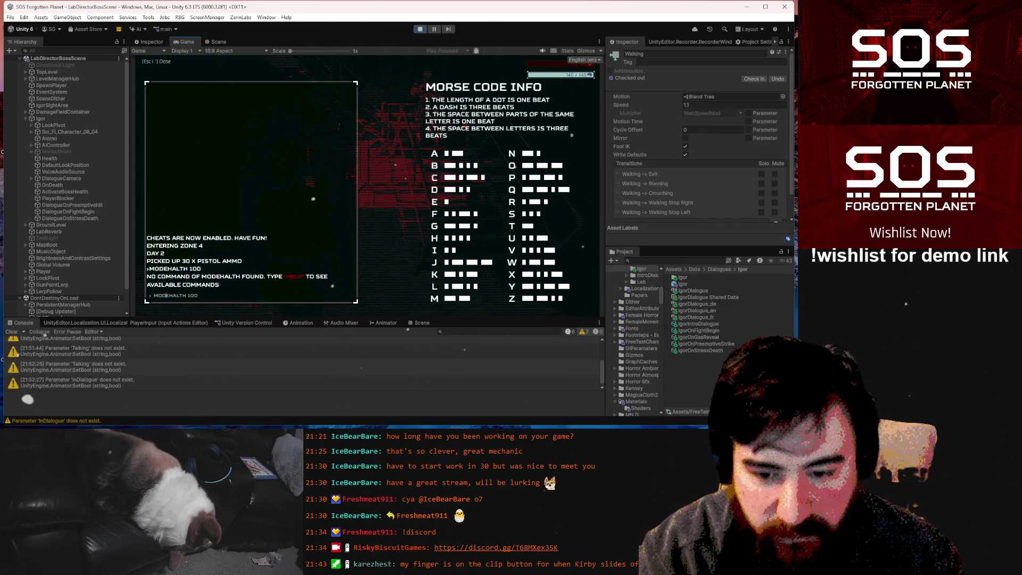
key("BackSpace")
key("Return")
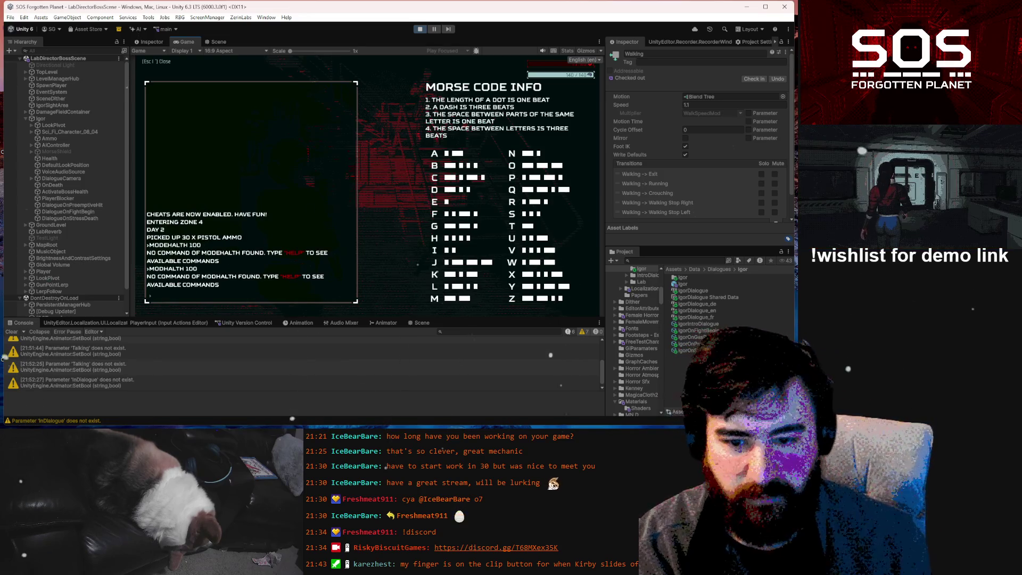
key("Up")
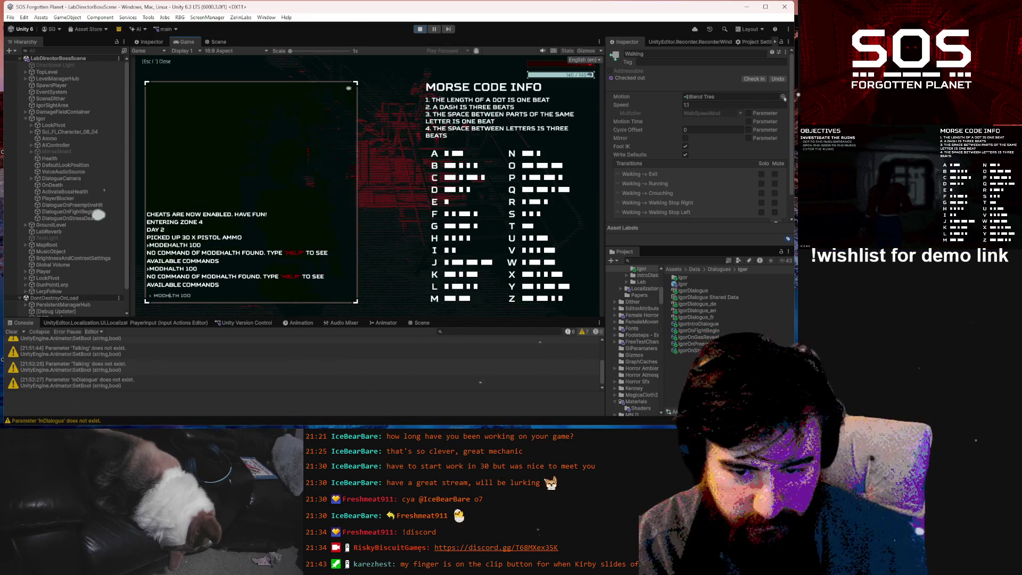
key("Return")
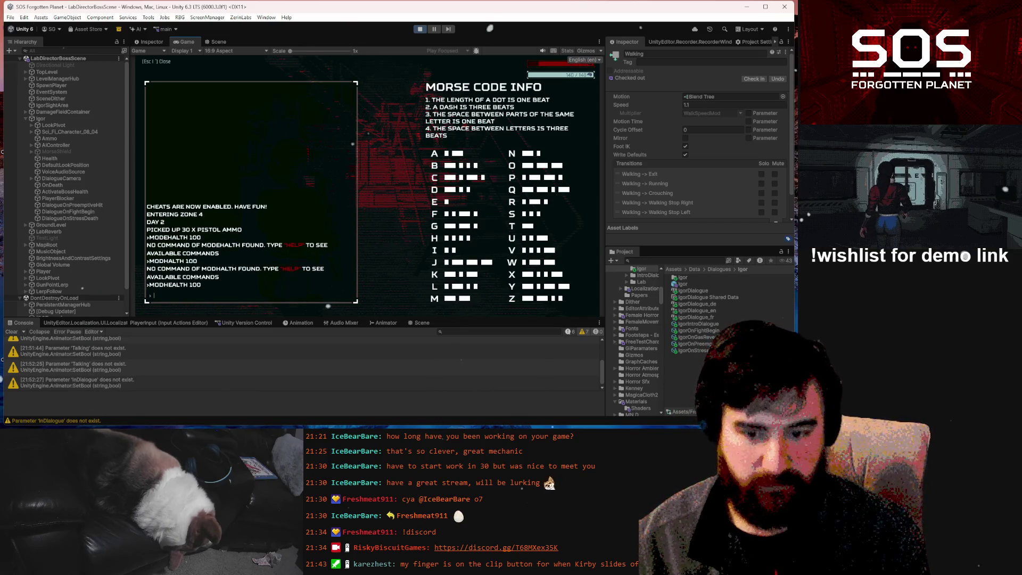
key("Escape")
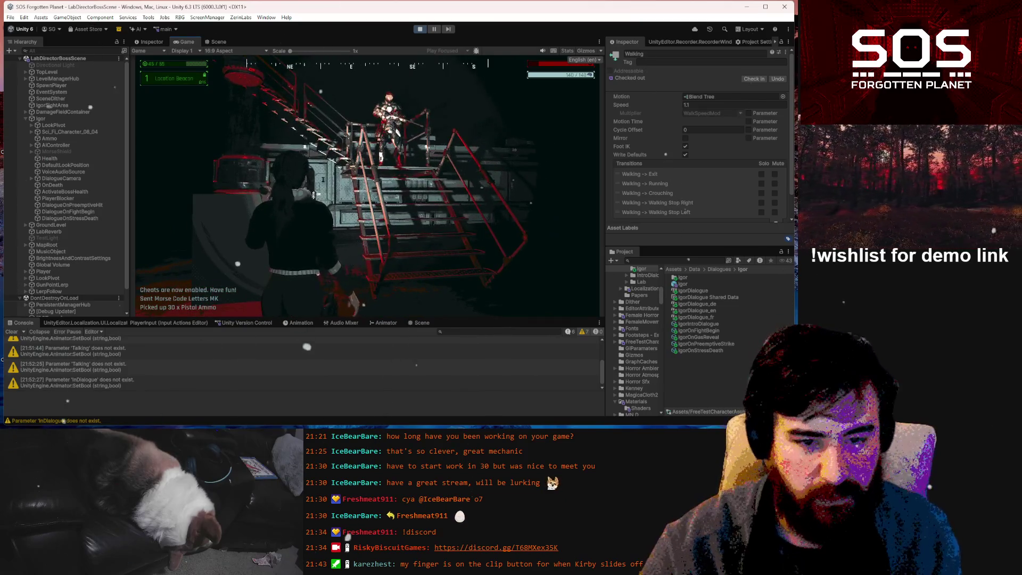
- Walk toward Igor's staircase, dismiss his final line, and pause the game
key("w")
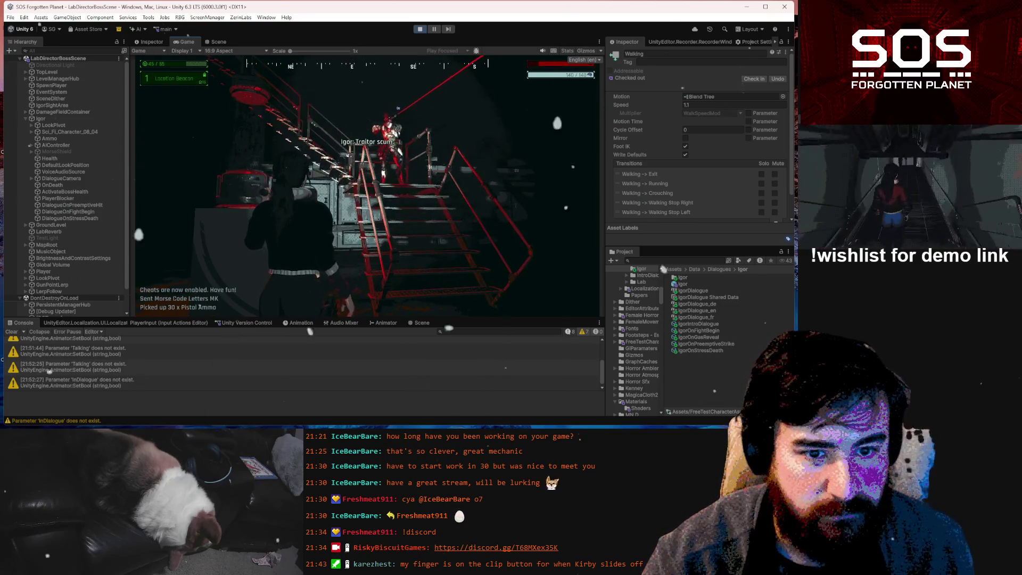
key("w")
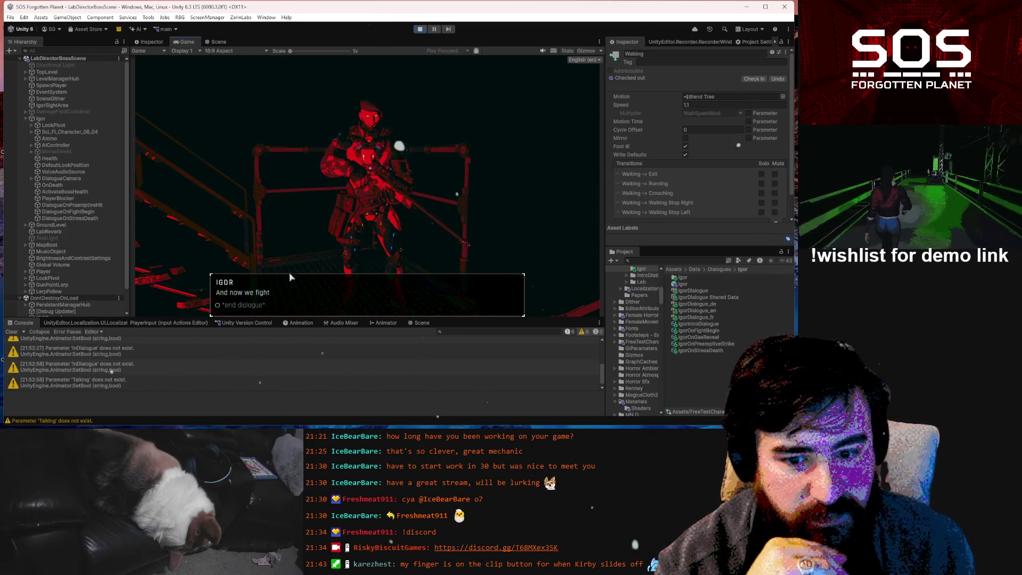
left_click(249, 306)
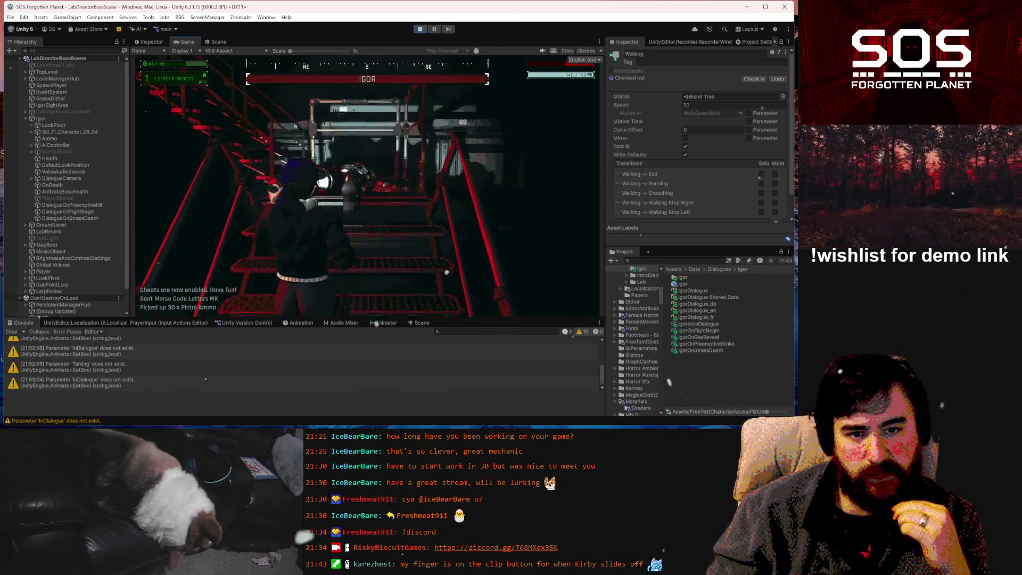
key("Escape")
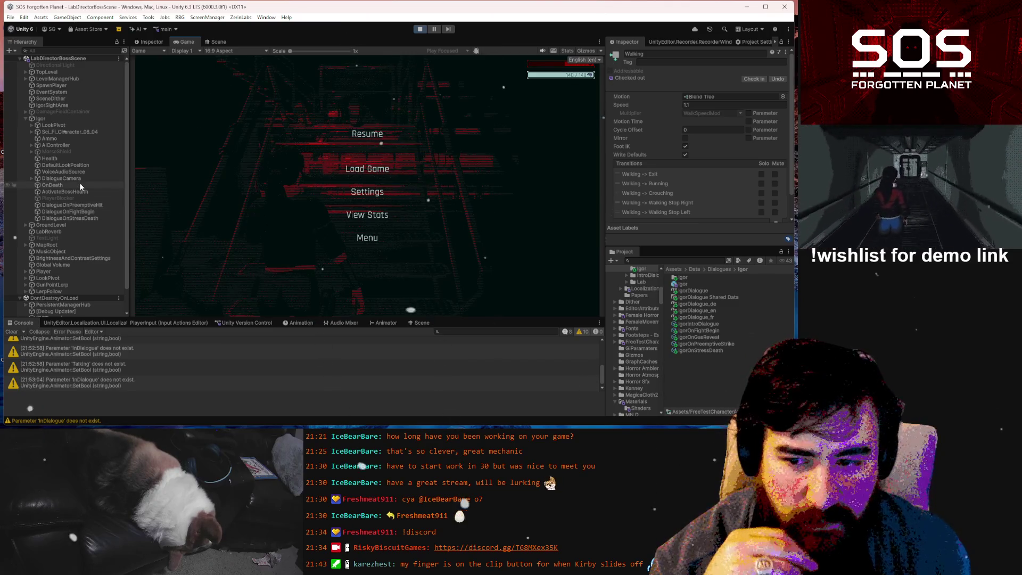
- Select OnDeath under Igor and scroll through its six On Initiate reactor elements
left_click(80, 186)
scroll(661, 188, "down", 3)
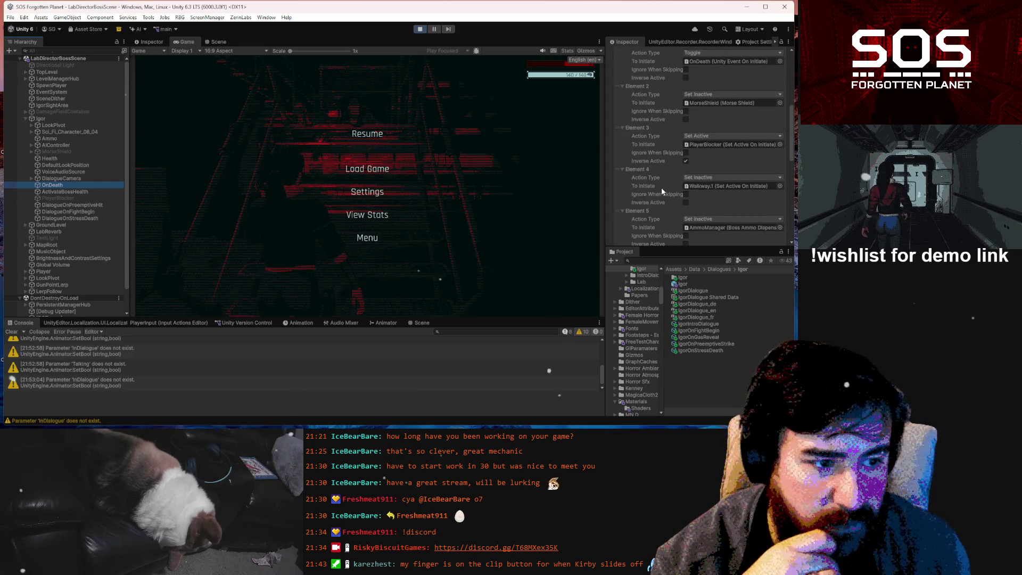
scroll(662, 188, "down", 2)
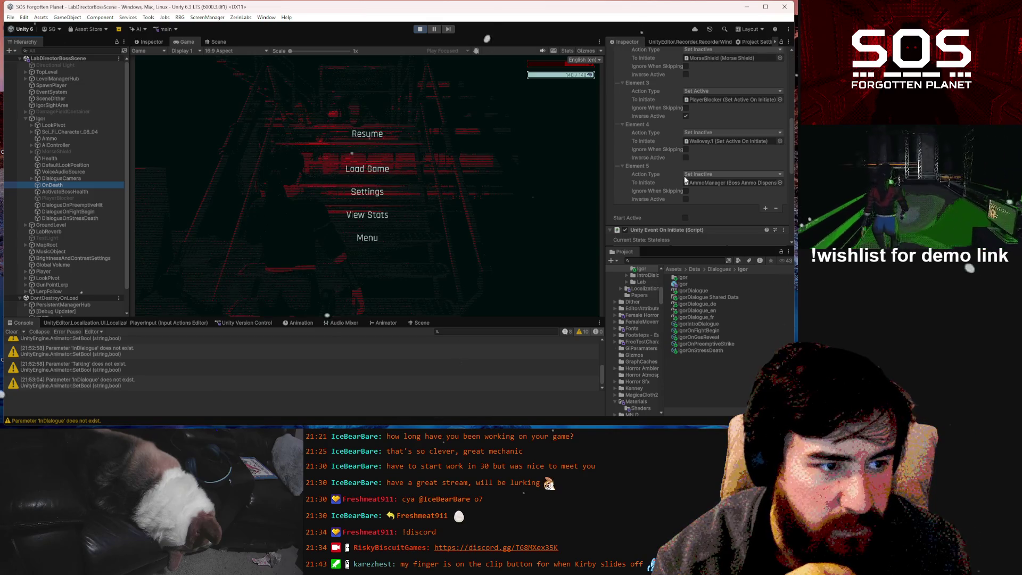
scroll(684, 176, "up", 4)
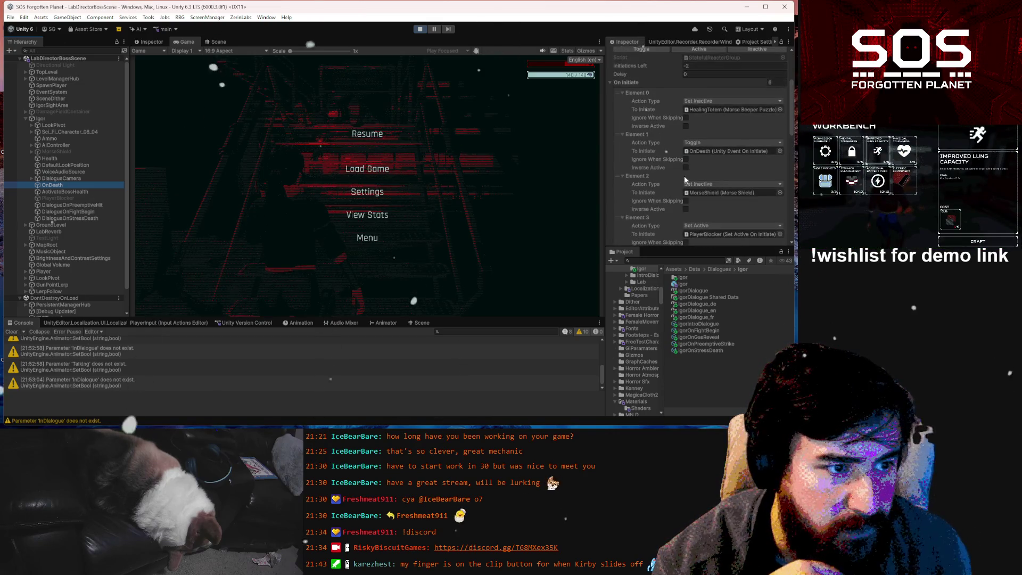
scroll(685, 179, "down", 3)
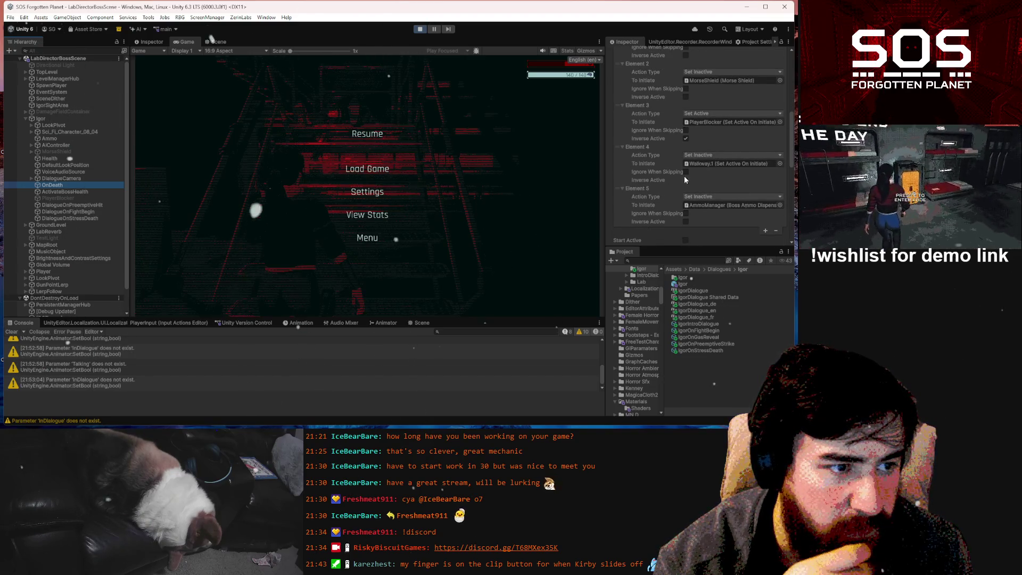
scroll(686, 180, "up", 1)
scroll(685, 180, "down", 1)
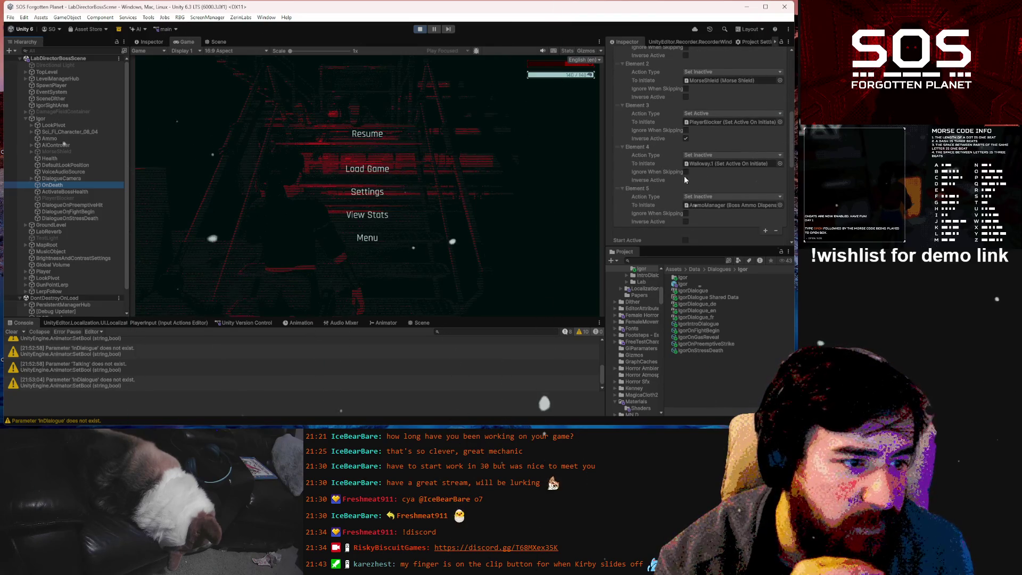
scroll(735, 123, "up", 4)
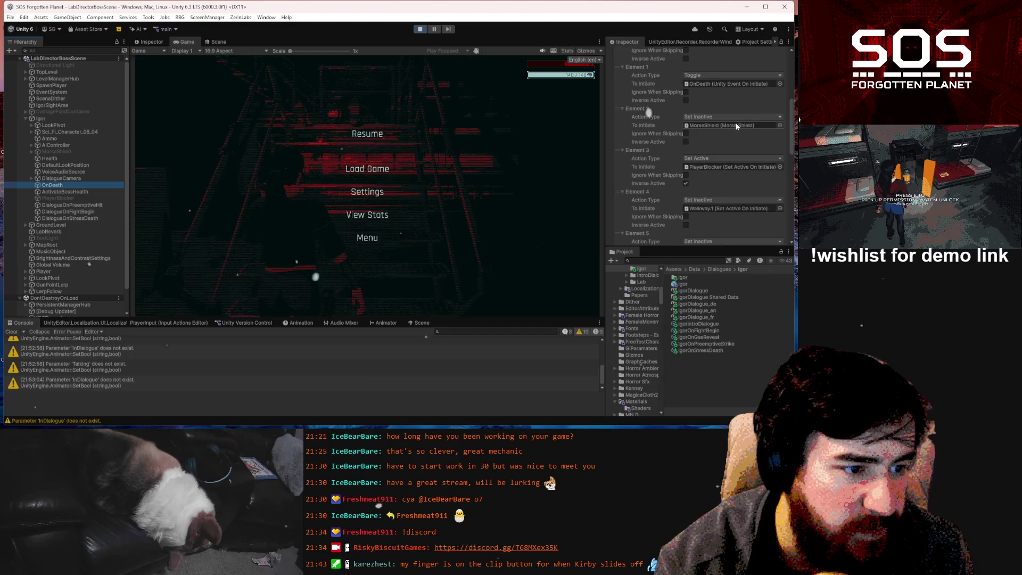
scroll(736, 127, "down", 3)
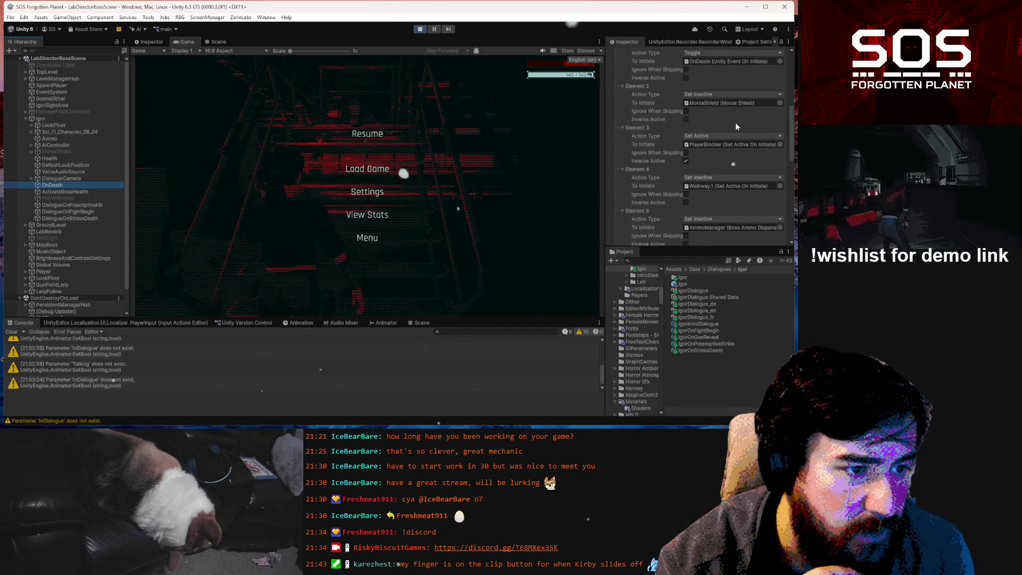
scroll(737, 126, "up", 3)
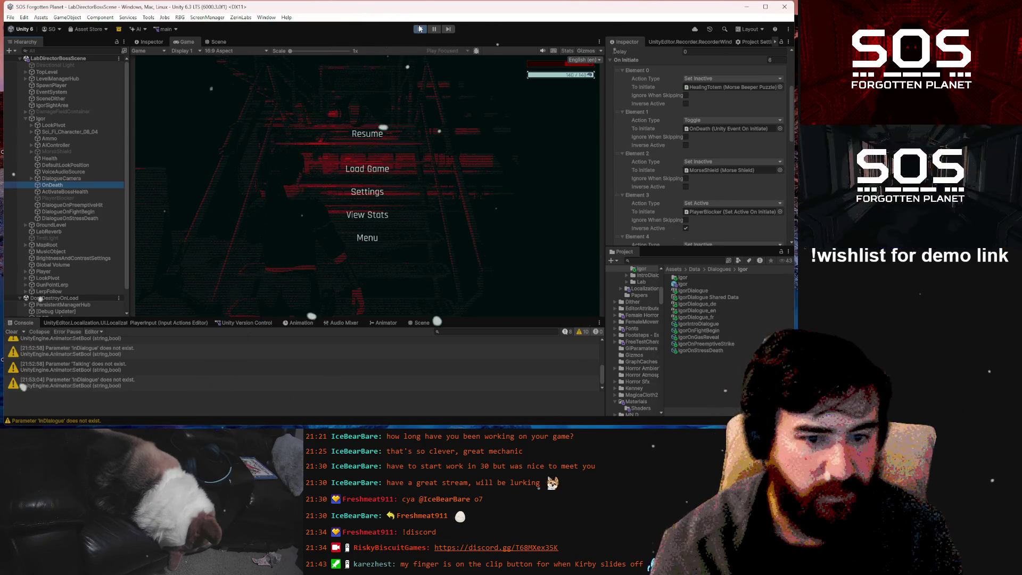
- Stop Play mode and focus the Scene view on the Igor object
left_click(420, 29)
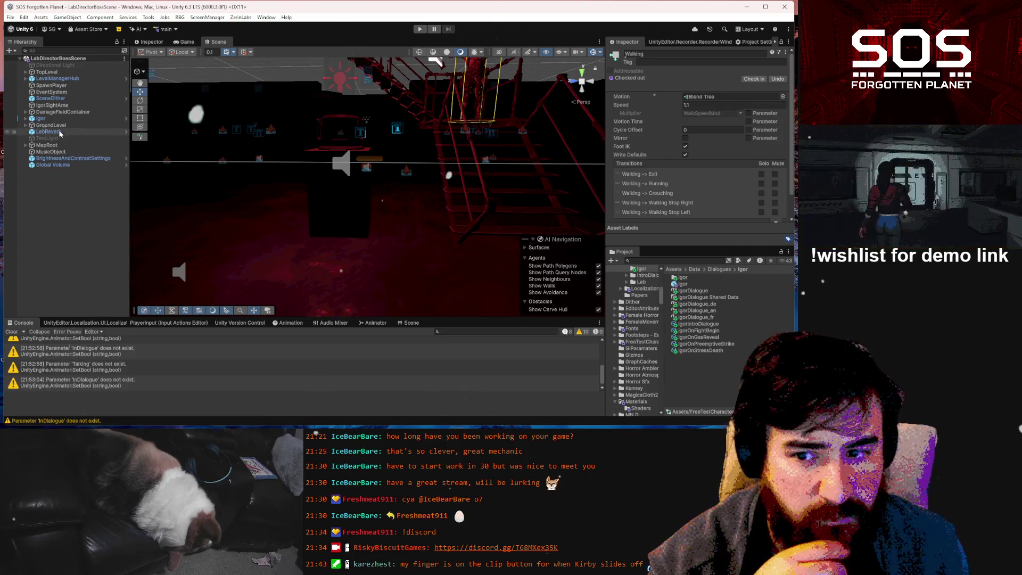
left_click(55, 117)
key("Right")
- Select OnDeath and review its On Initiate elements, such as HealingTotem set inactive
left_click(56, 184)
scroll(764, 144, "down", 5)
scroll(764, 144, "down", 2)
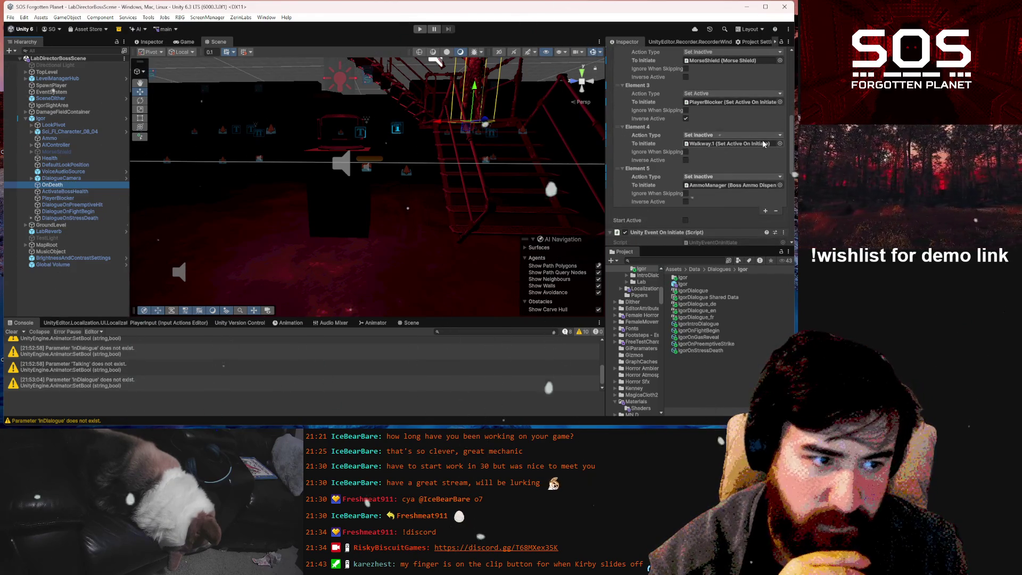
scroll(764, 144, "up", 2)
scroll(763, 139, "up", 3)
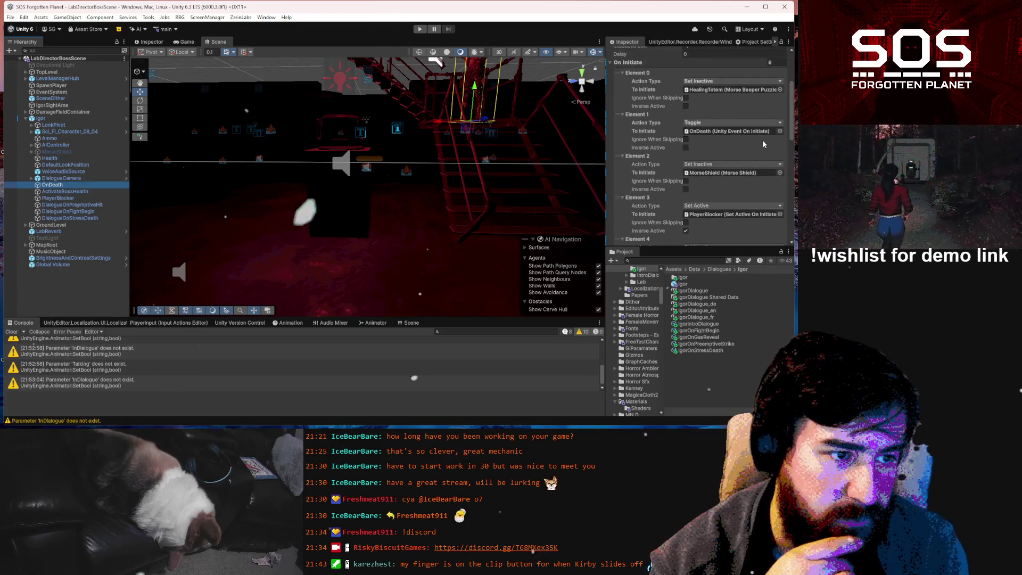
- Move Element 0 of the OnDeath On Initiate list to the end of the list
right_click(639, 63)
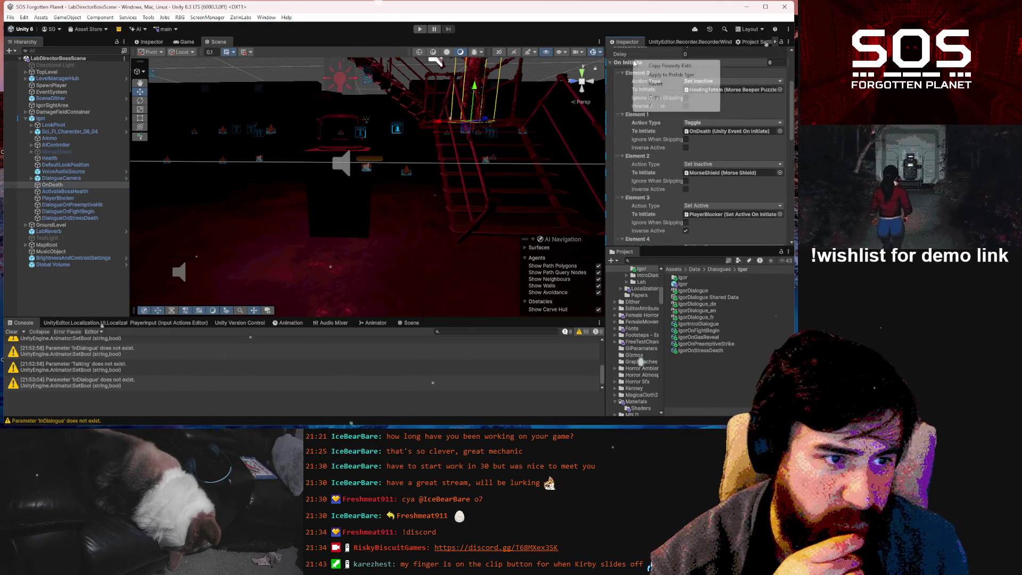
left_click(633, 63)
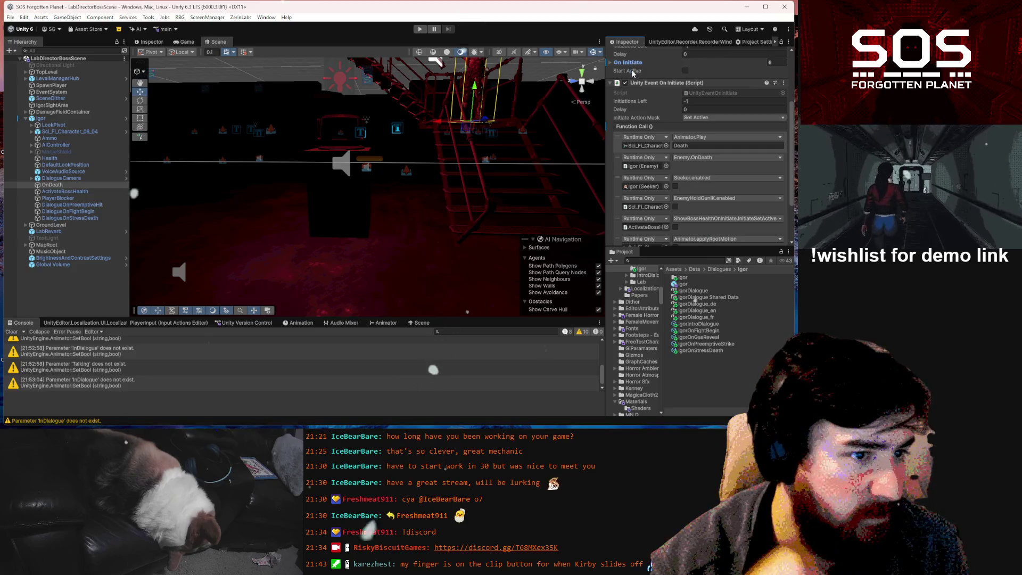
left_click(633, 63)
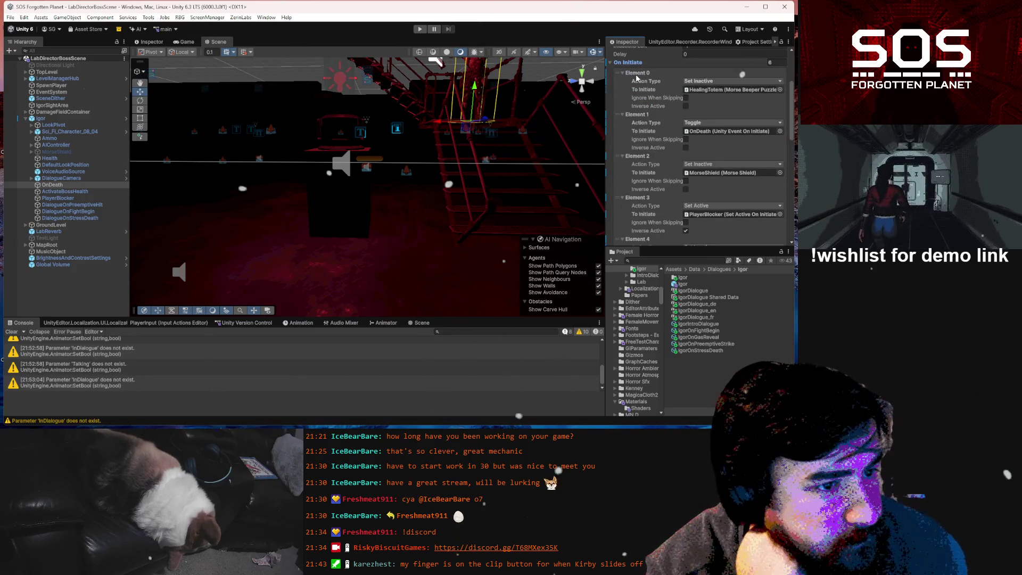
right_click(638, 75)
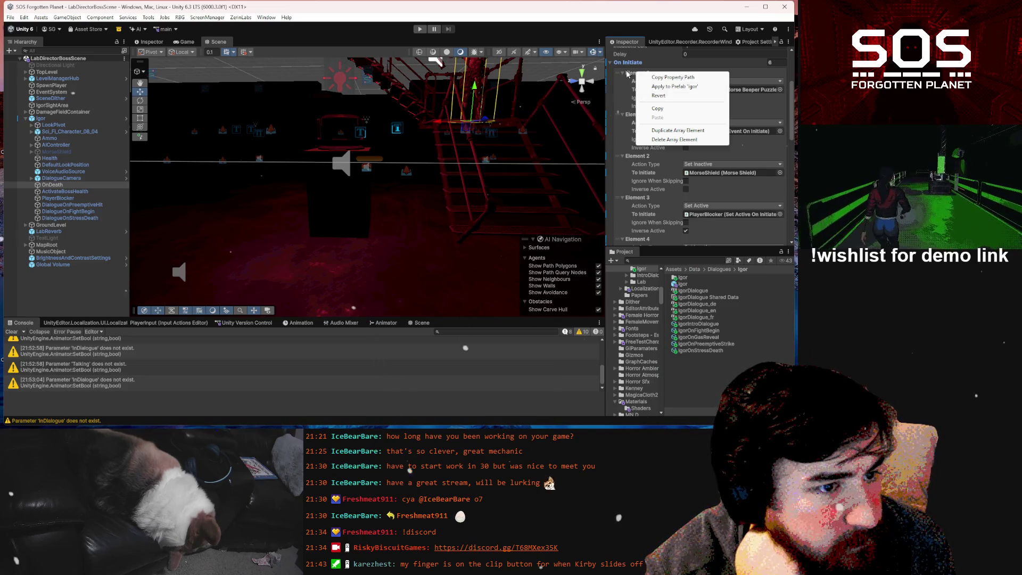
left_click(623, 73)
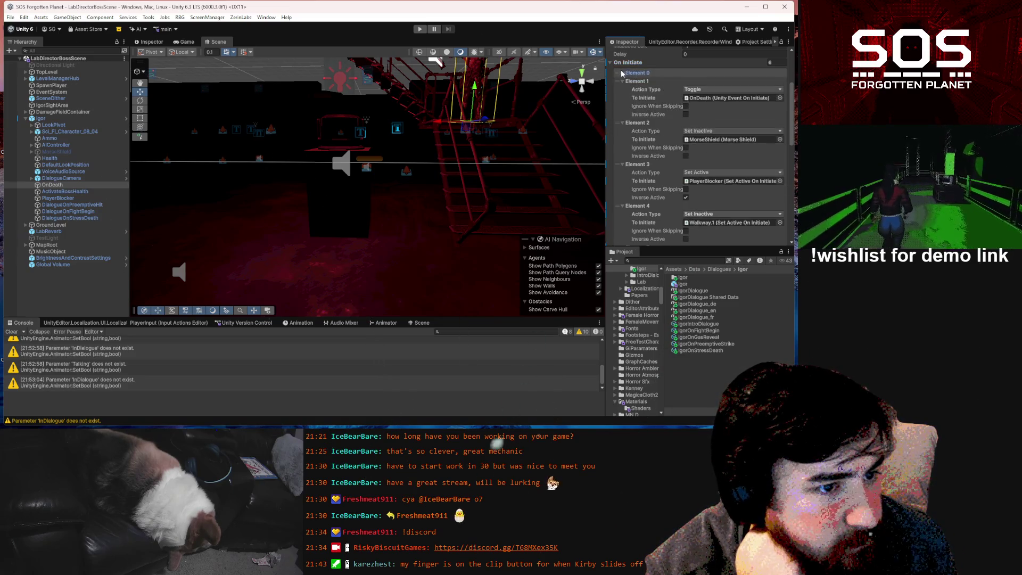
left_click(622, 75)
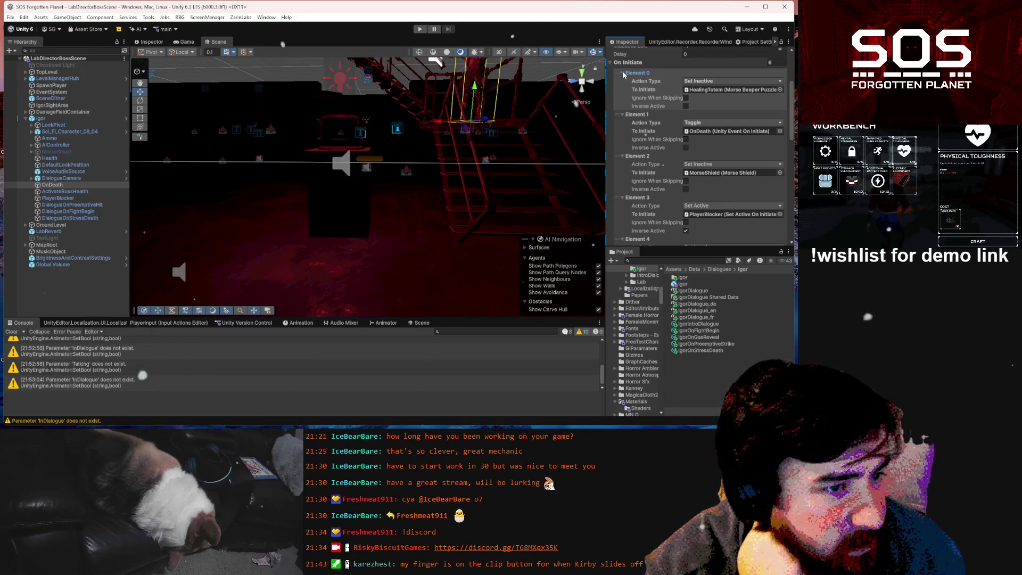
mouse_move(624, 74)
left_mouse_down()
mouse_move(639, 192)
mouse_move(669, 202)
left_mouse_up()
- Revert Elements 0, 1, 2 and 3 of the On Initiate list to their prefab values
scroll(731, 143, "up", 5)
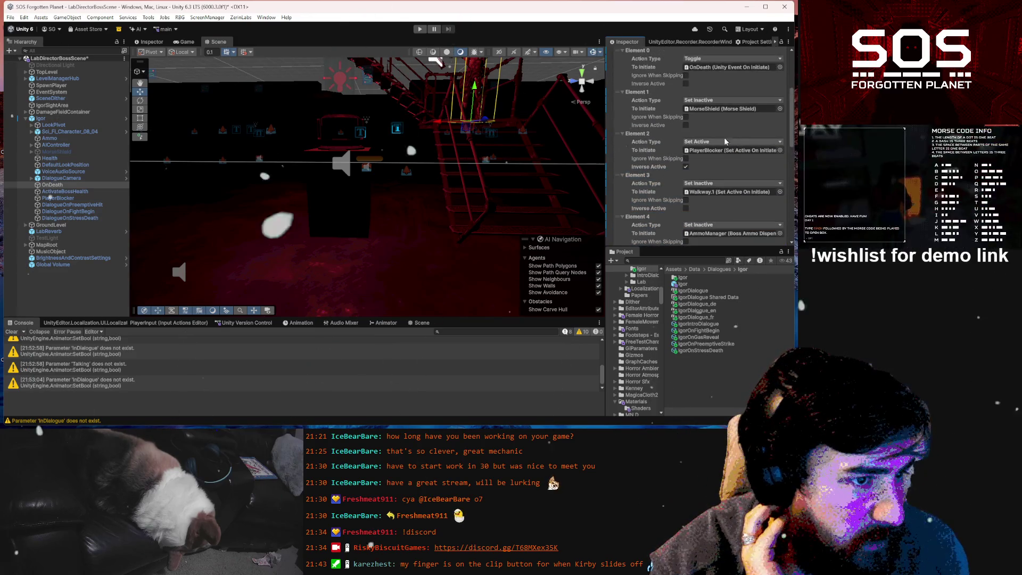
scroll(732, 143, "up", 3)
right_click(641, 96)
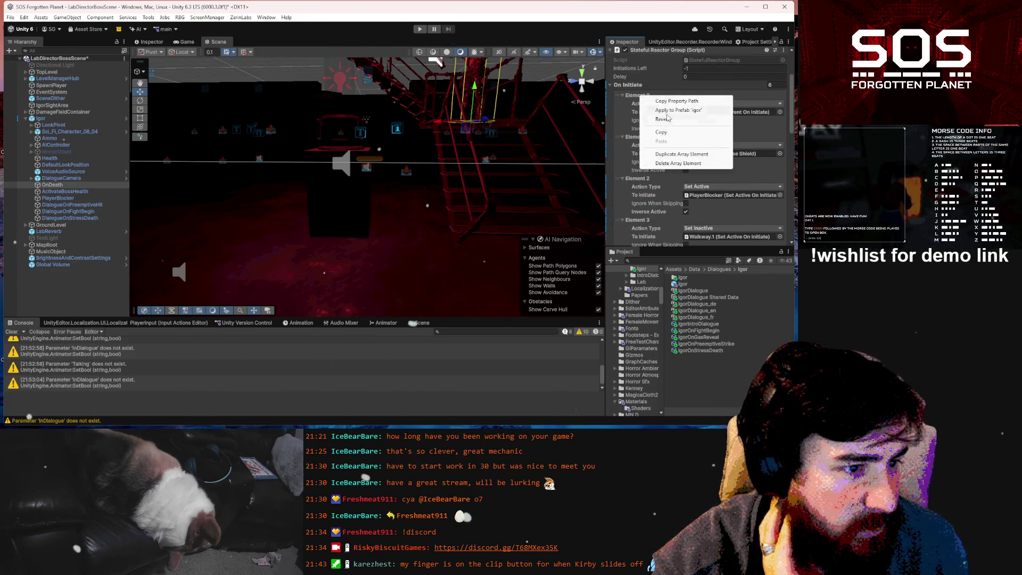
left_click(670, 120)
right_click(641, 137)
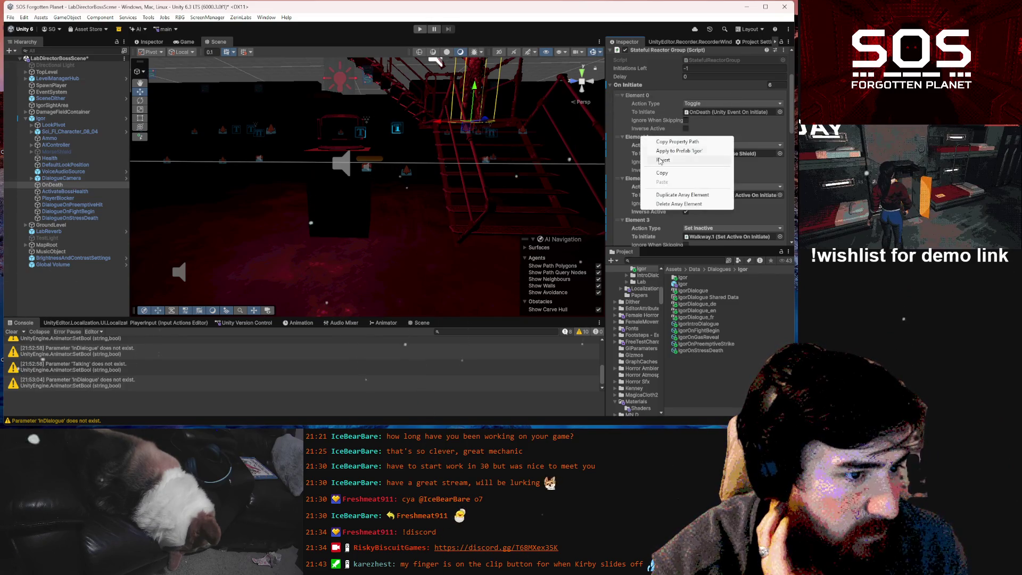
left_click(654, 161)
right_click(638, 179)
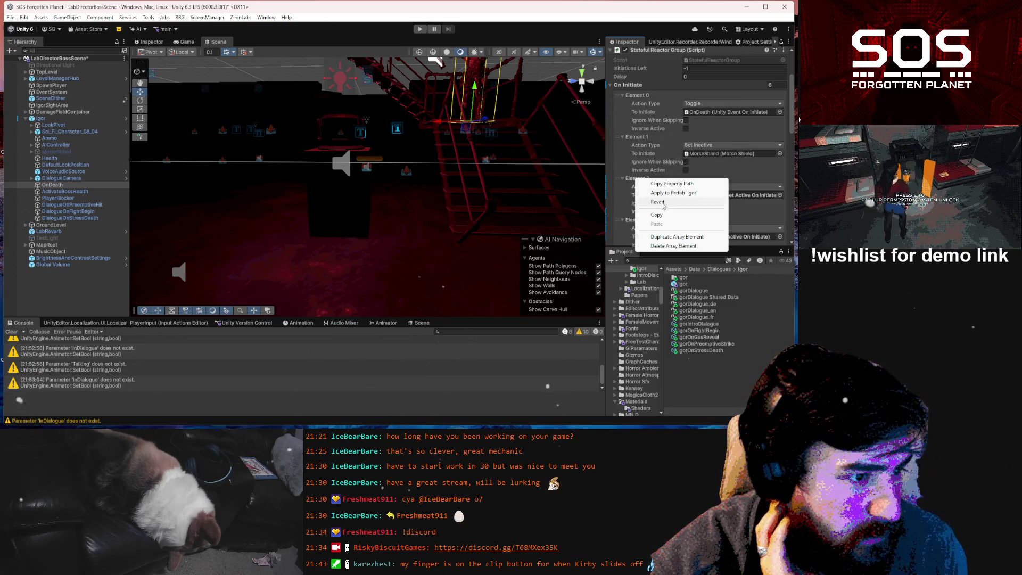
left_click(658, 203)
scroll(655, 170, "down", 3)
right_click(648, 135)
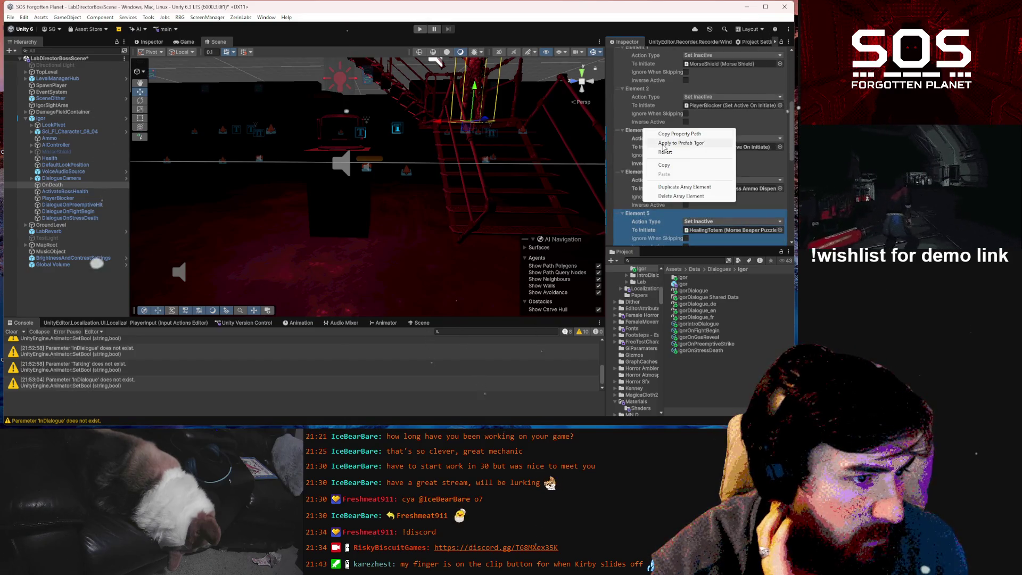
left_click(671, 153)
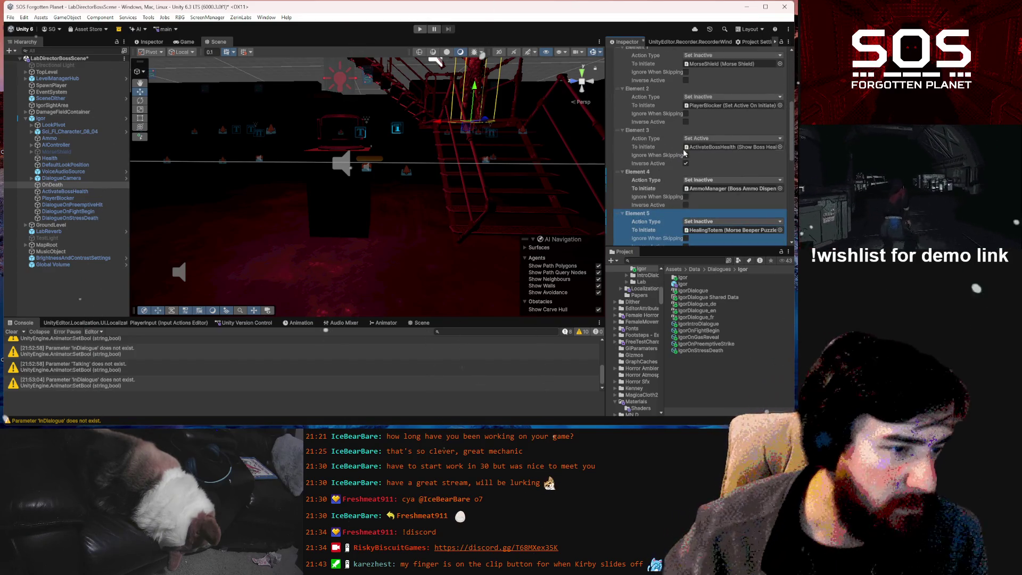
right_click(652, 133)
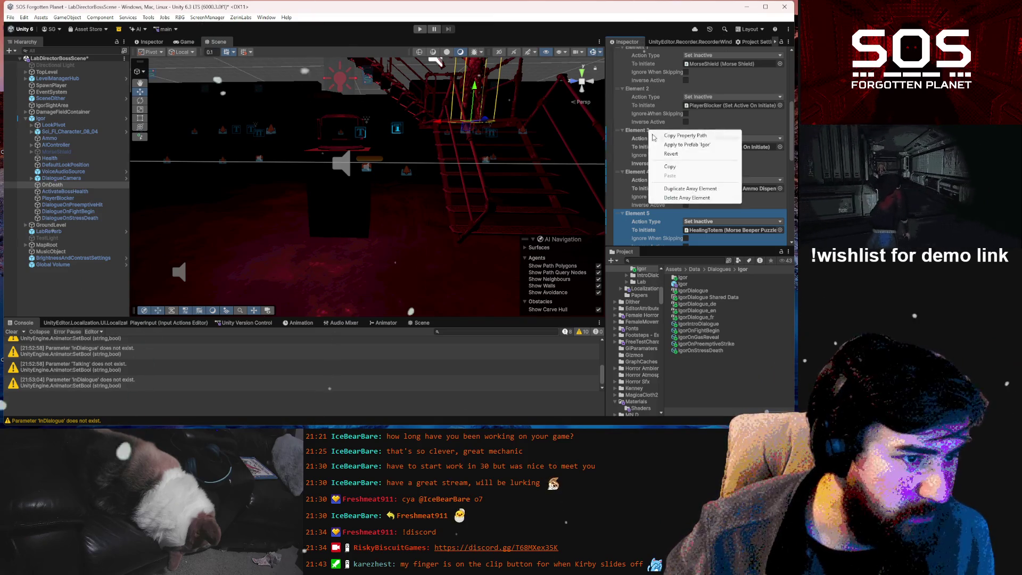
left_click(676, 154)
scroll(679, 175, "down", 2)
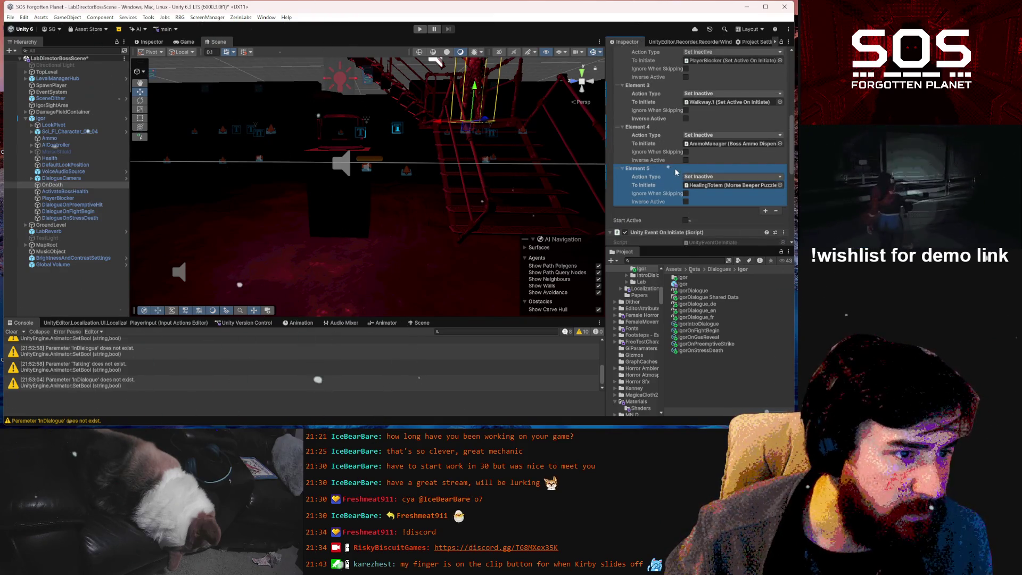
- Add Element 6 with the pasted Walkway.1 entry, paste into Element 3, and revert Element 4
left_click(765, 211)
right_click(661, 209)
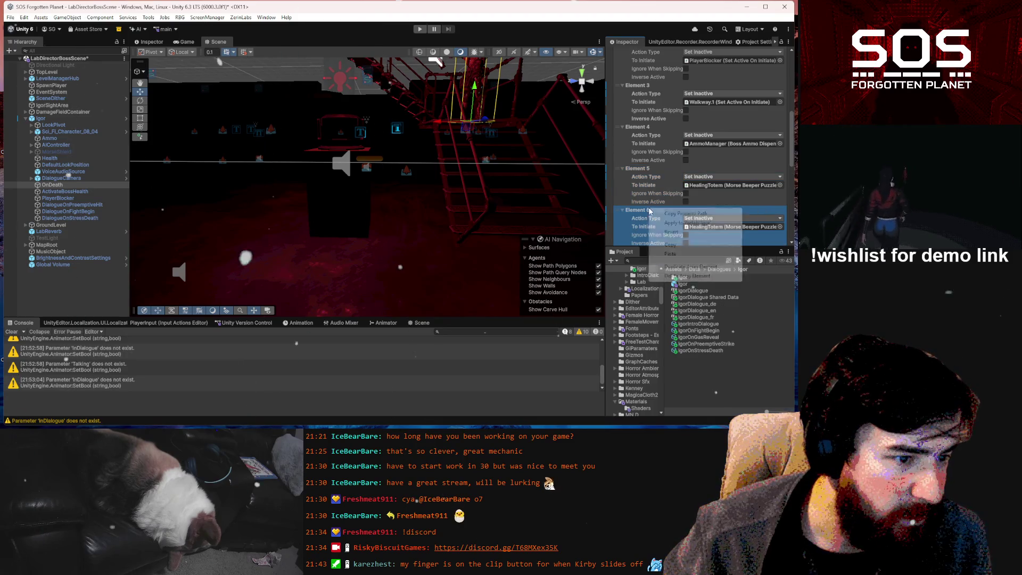
left_click(690, 258)
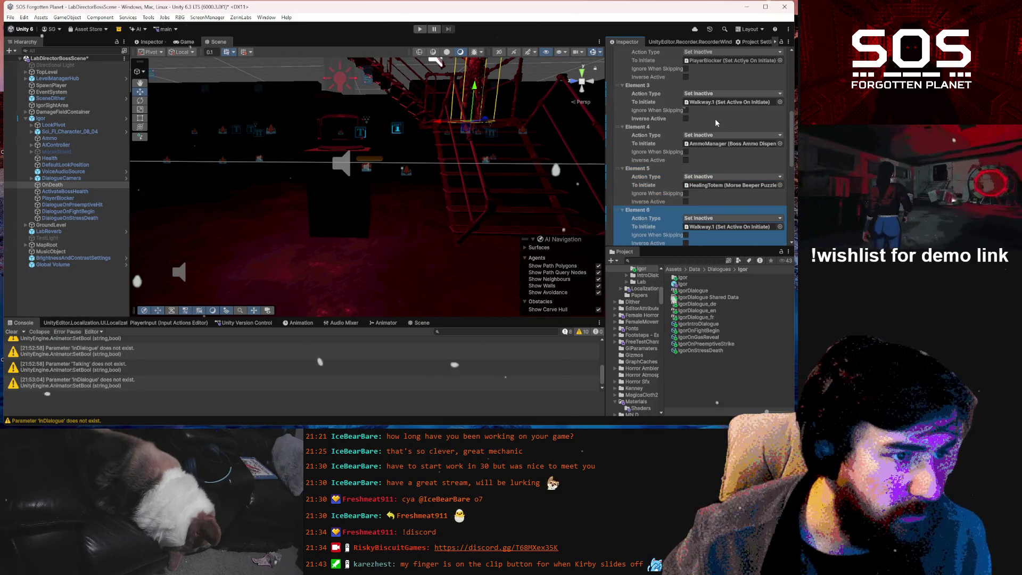
right_click(649, 85)
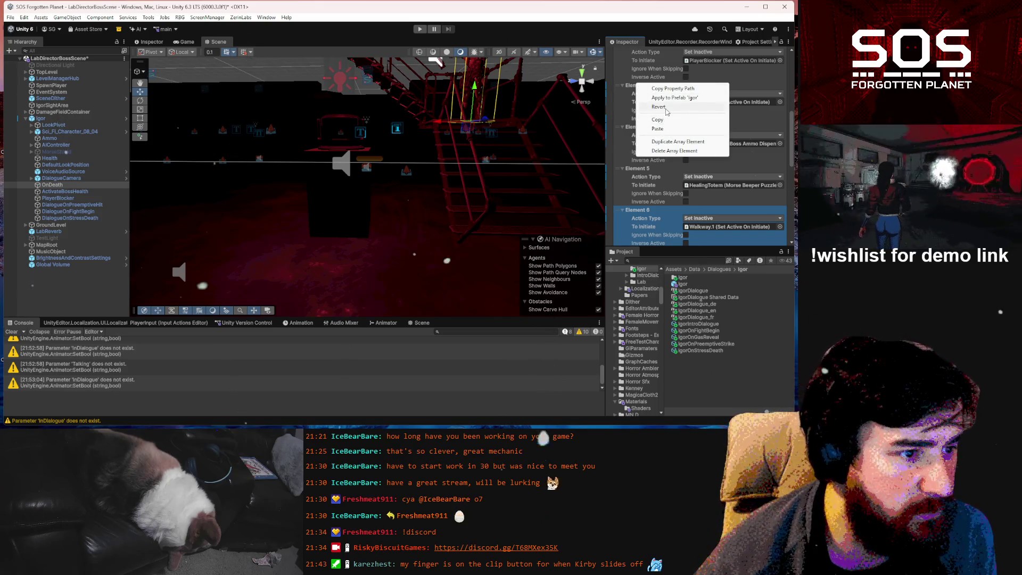
left_click(657, 128)
right_click(642, 128)
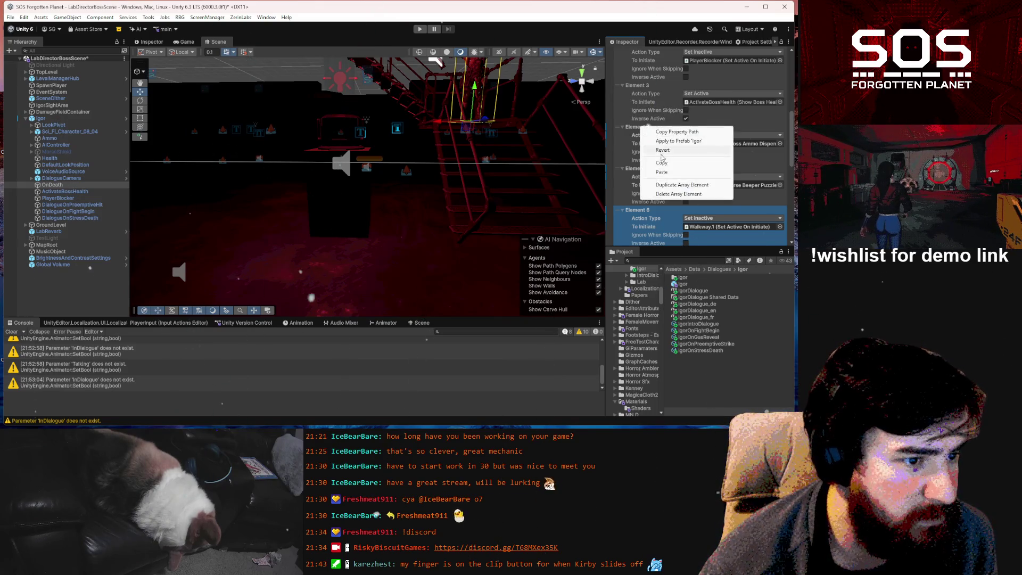
left_click(650, 135)
right_click(643, 129)
left_click(667, 152)
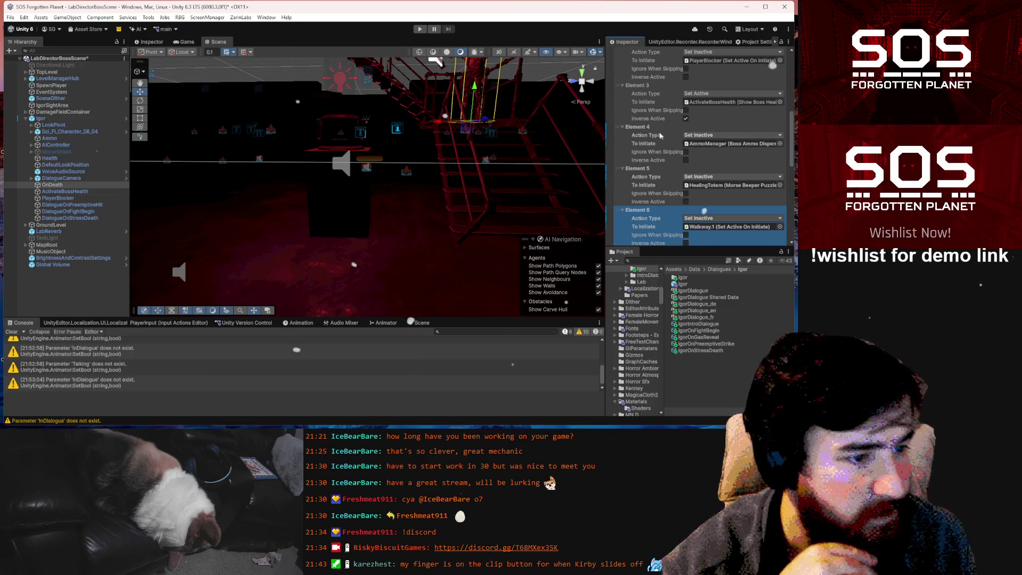
- Switch Elements 4, 5 and 6 (AmmoManager, HealingTotem, Walkway.1) to Set Active with Inverse Active on
scroll(706, 188, "down", 2)
scroll(703, 145, "down", 2)
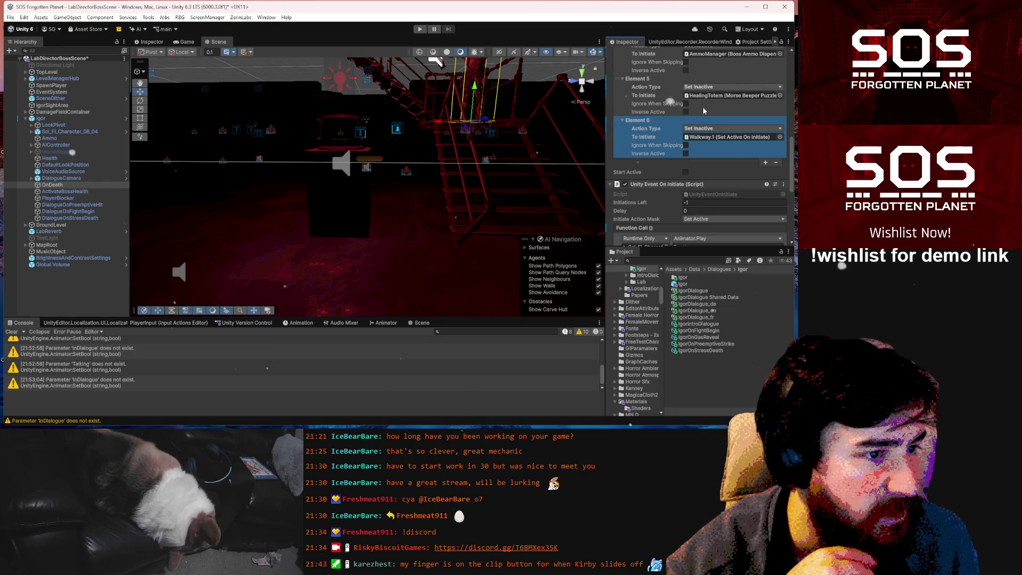
scroll(720, 104, "up", 1)
scroll(720, 107, "up", 3)
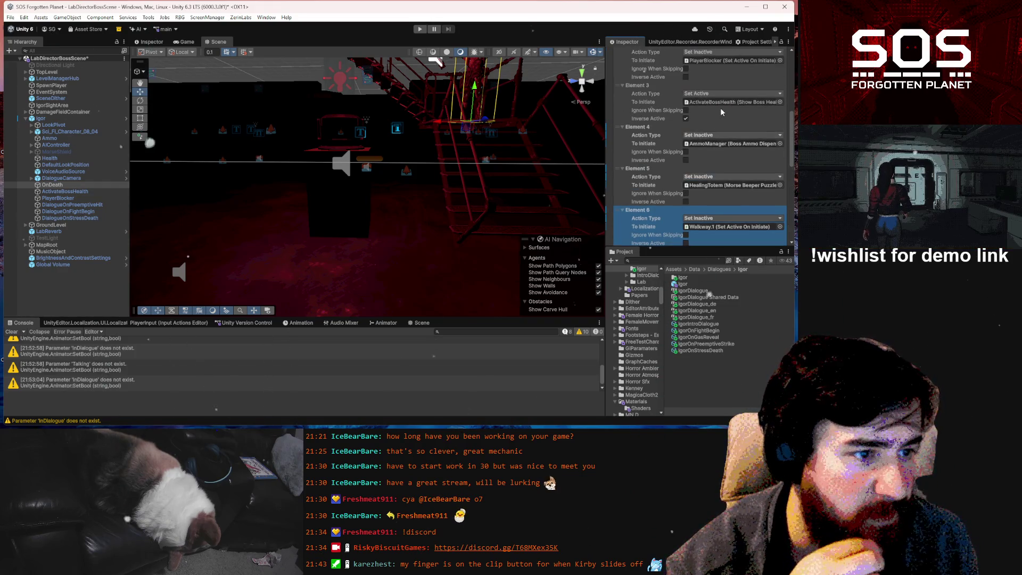
left_click(707, 135)
left_click(713, 155)
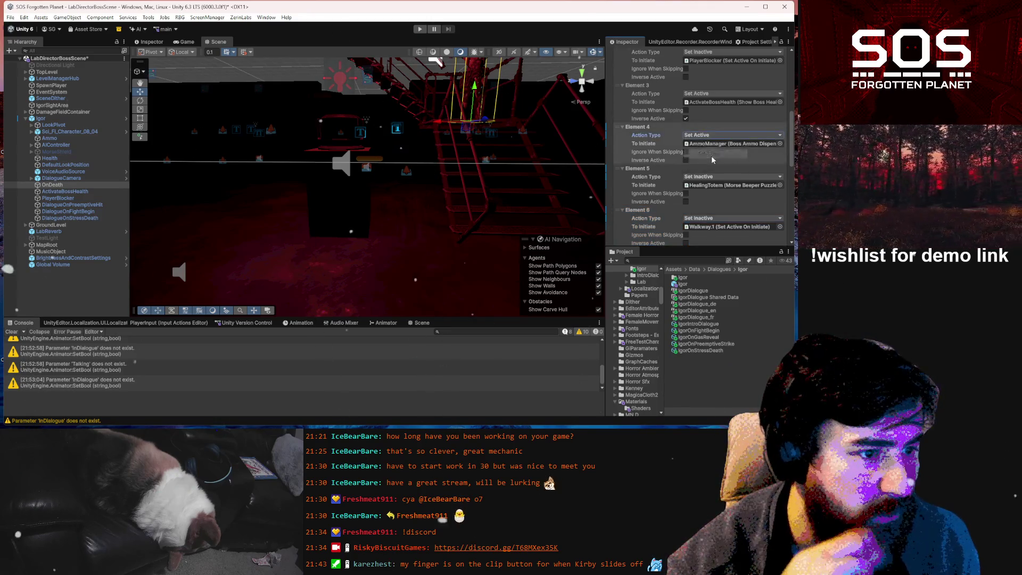
left_click(694, 178)
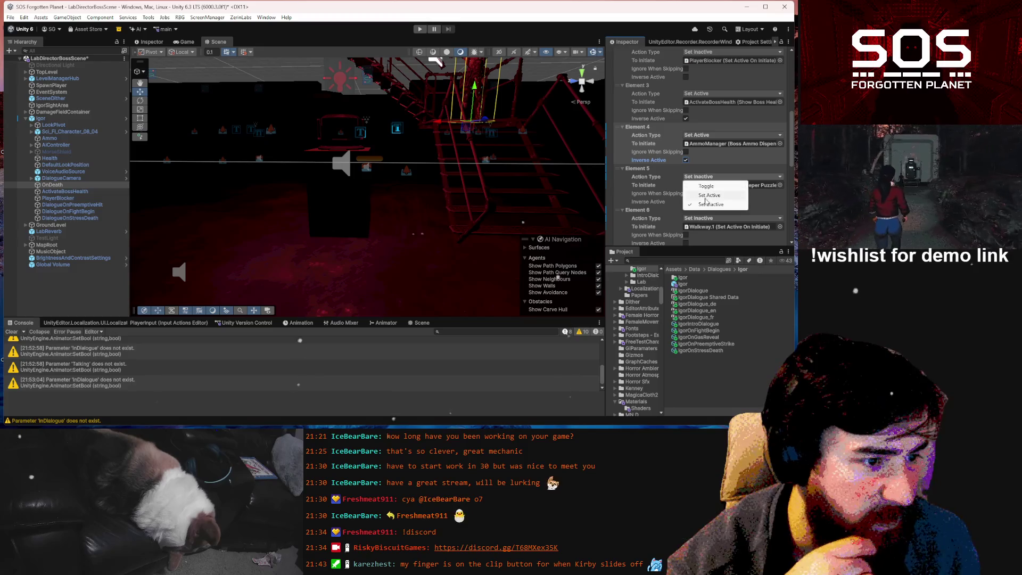
left_click(705, 196)
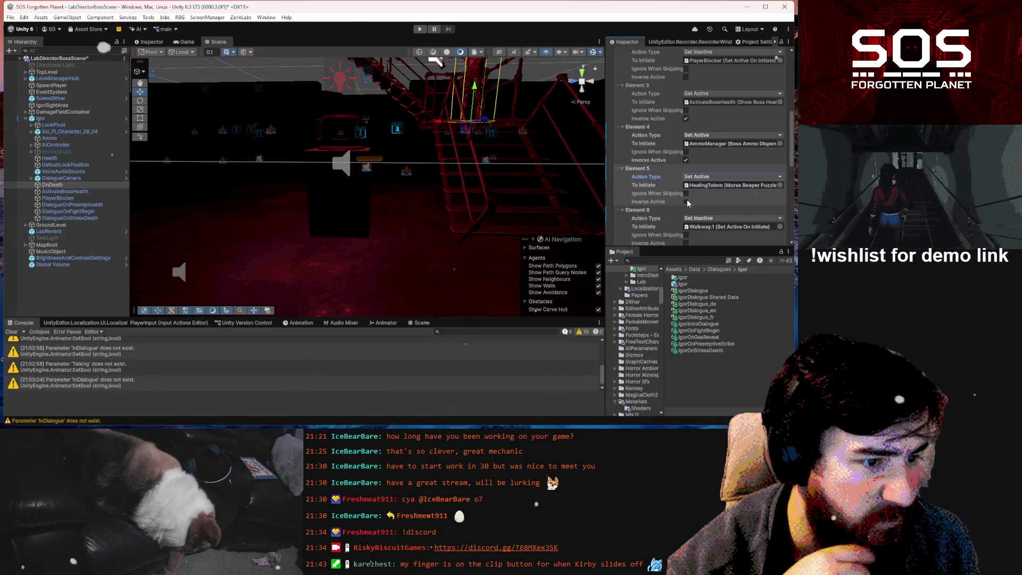
scroll(687, 203, "down", 2)
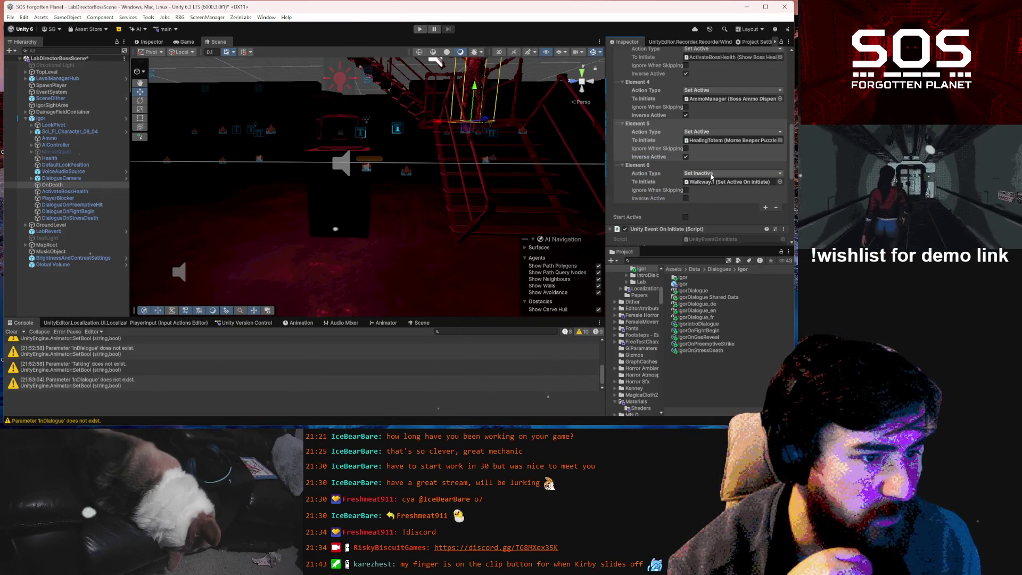
left_click(711, 175)
left_click(709, 193)
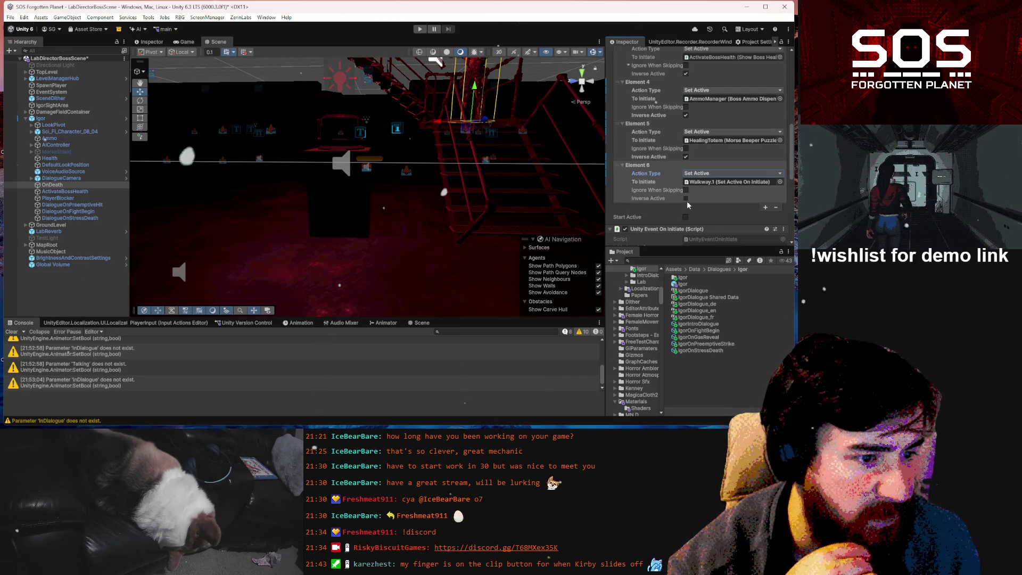
left_click(686, 198)
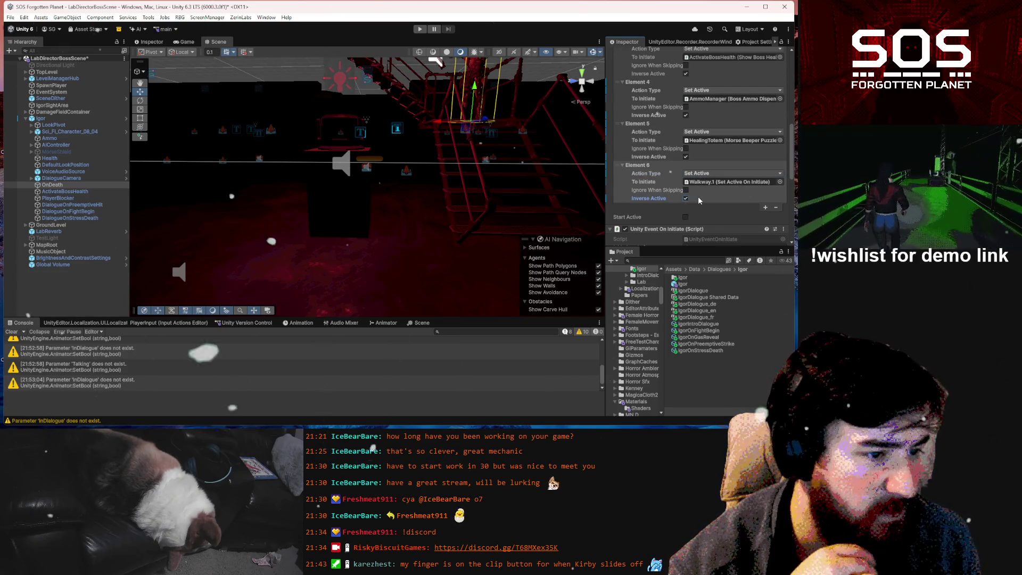
scroll(699, 199, "down", 5)
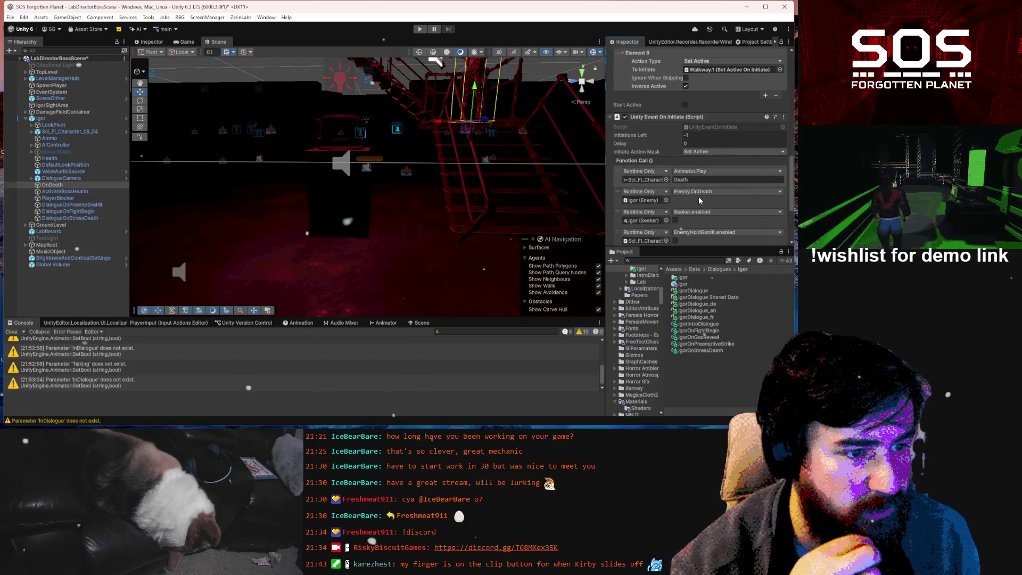
- Change the HealingTotem SetInitiationLeft argument in the OnDeath event to 1
scroll(699, 199, "down", 3)
left_click(695, 208)
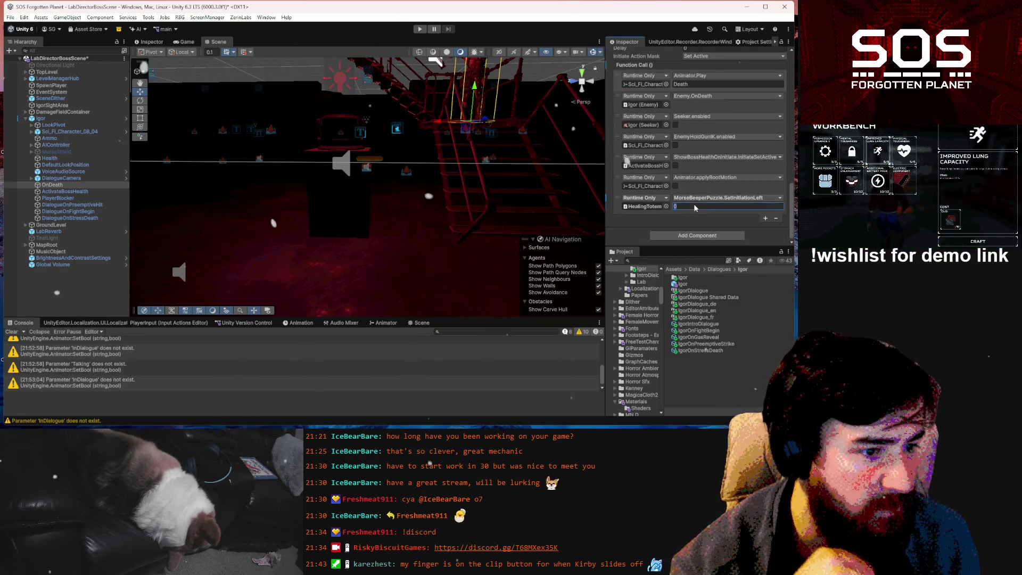
type("1")
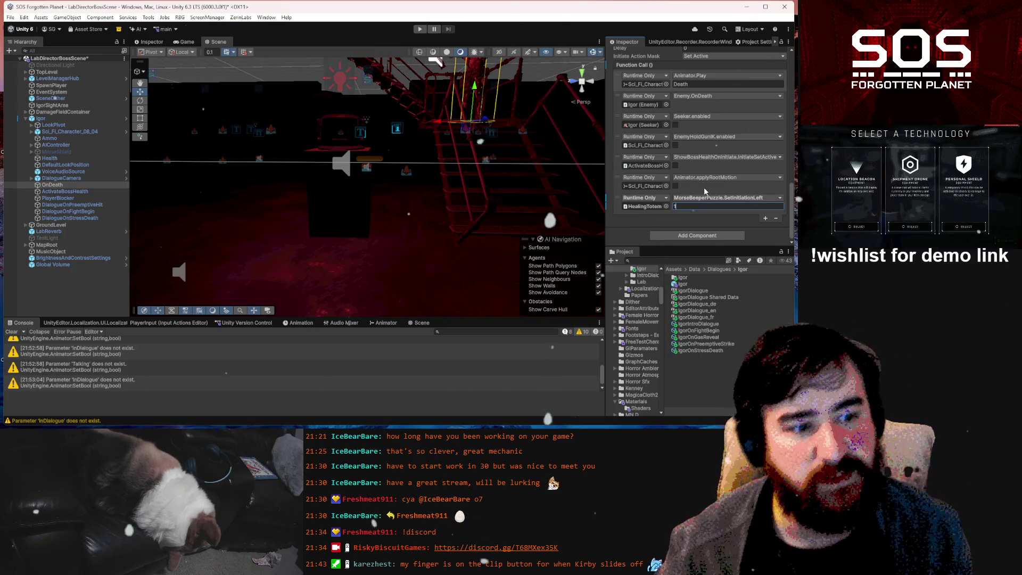
scroll(704, 189, "up", 5)
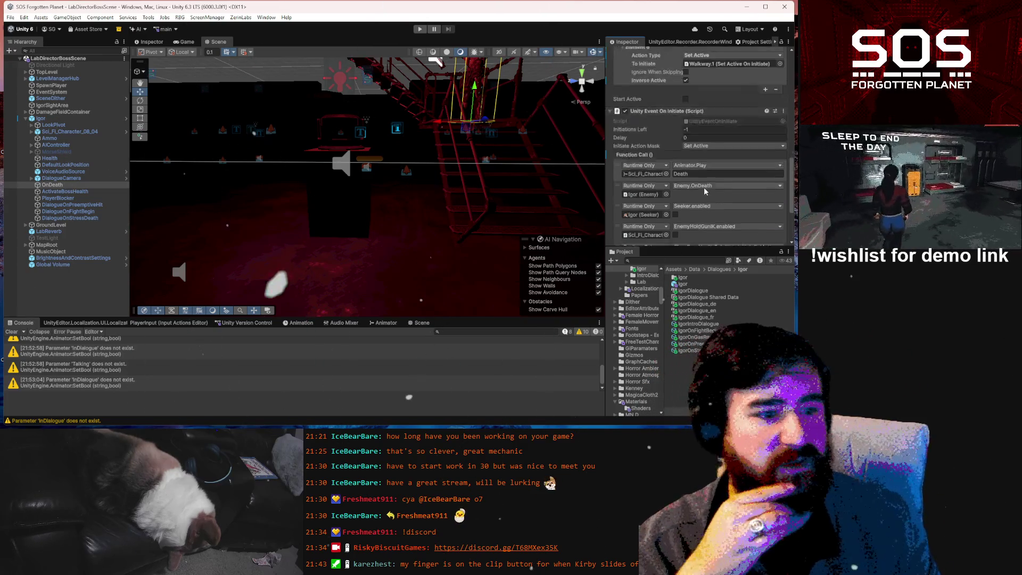
scroll(710, 188, "up", 3)
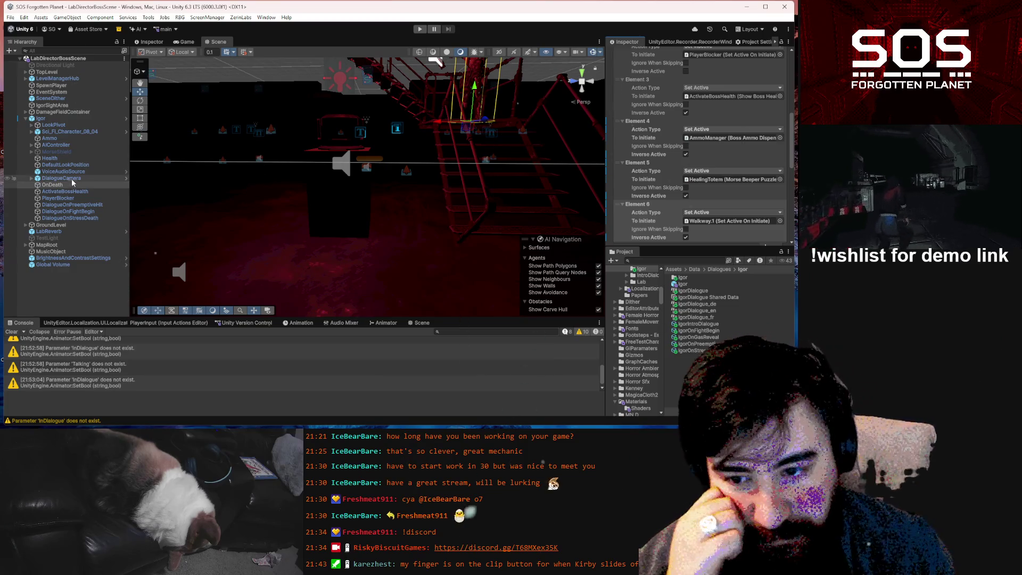
- Frame OnDeath in the Scene view and select the Walk_Small.16 stair platform
double_click(86, 184)
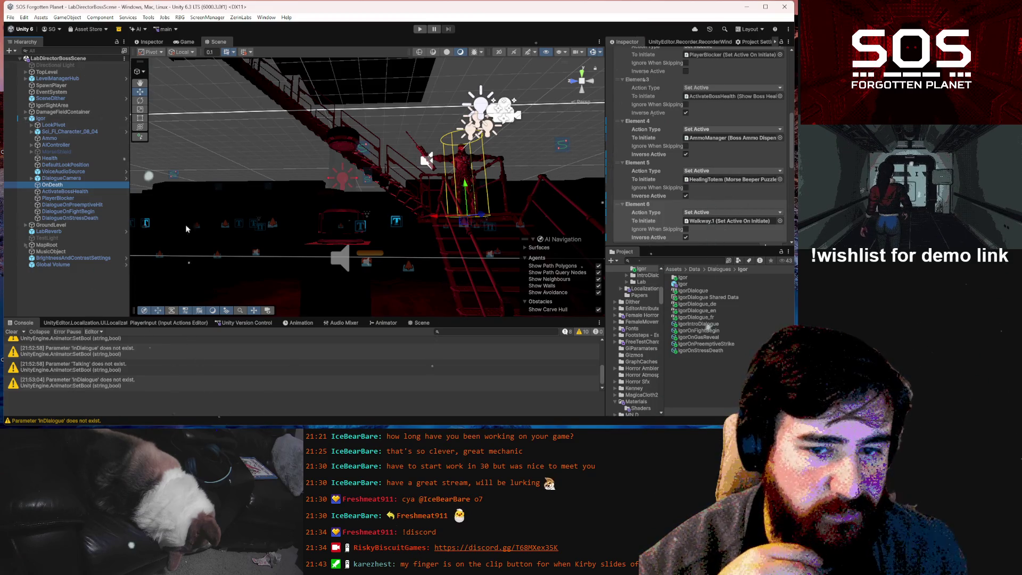
mouse_move(424, 232)
left_mouse_down()
mouse_move(169, 267)
mouse_move(332, 186)
left_mouse_up()
left_click(331, 186)
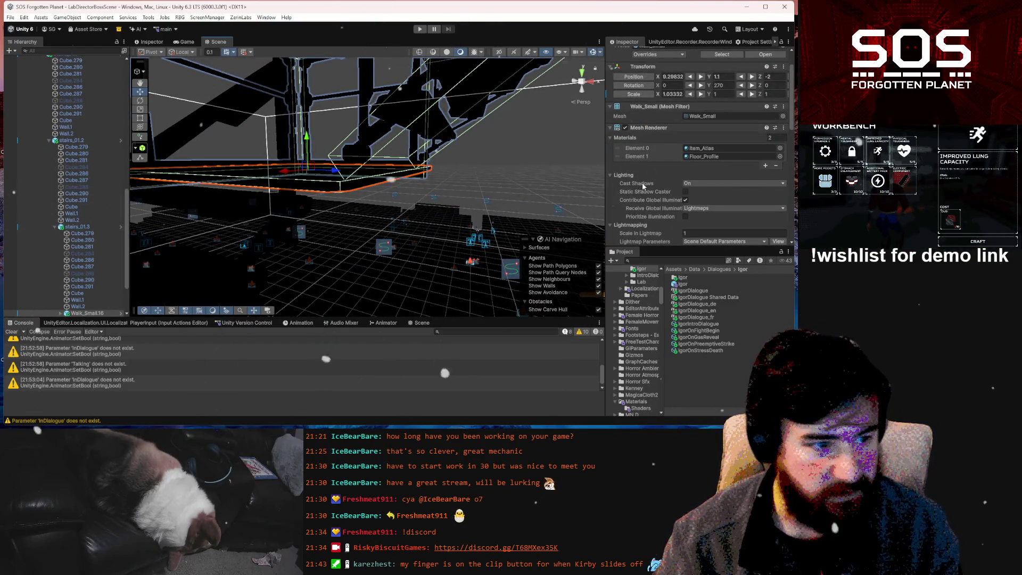
- Set Walk_Small.16's Box Collider Size X to 1.75, frame stairs_01.3, then switch to the Notepad to-do list
scroll(703, 165, "down", 3)
scroll(702, 161, "down", 8)
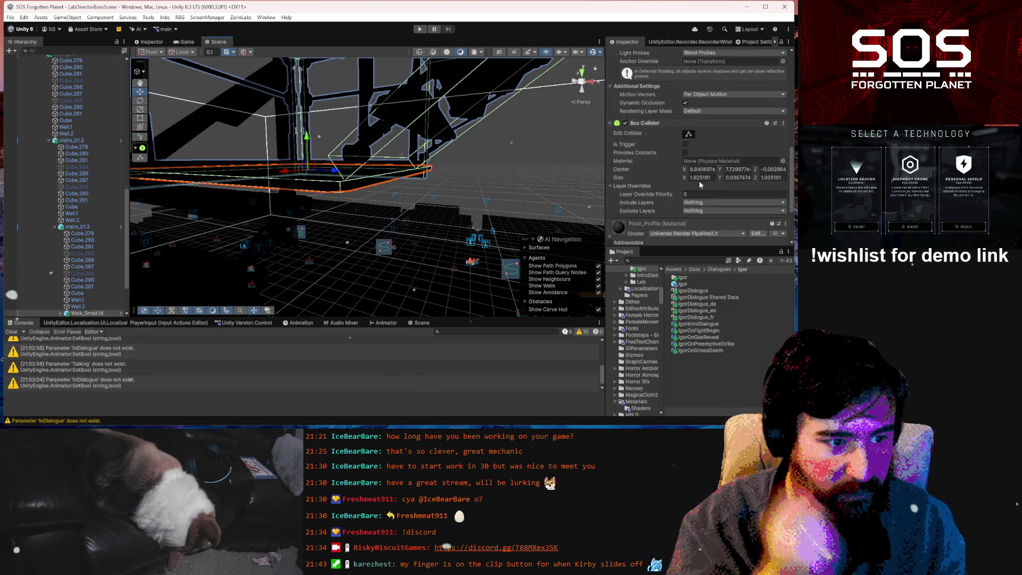
type("1")
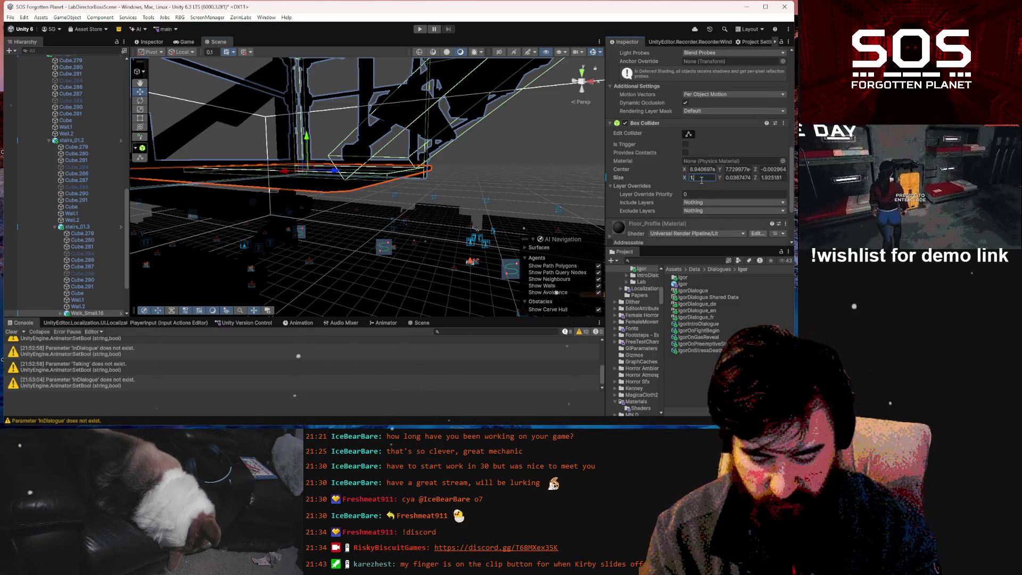
type(".75")
left_click_drag(340, 181, 355, 186)
mouse_move(460, 197)
left_mouse_down()
mouse_move(392, 203)
mouse_move(365, 192)
left_mouse_up()
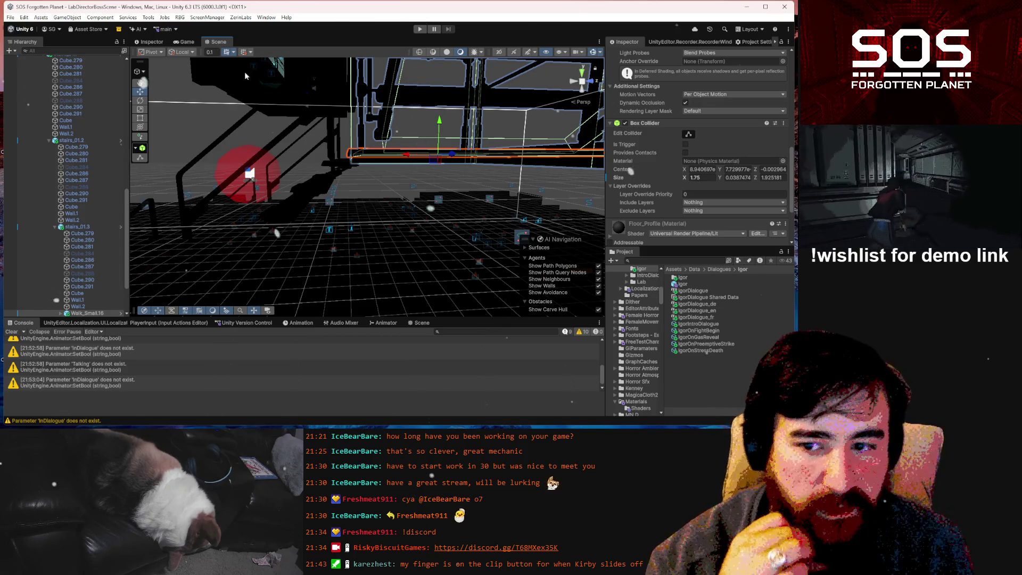
double_click(77, 226)
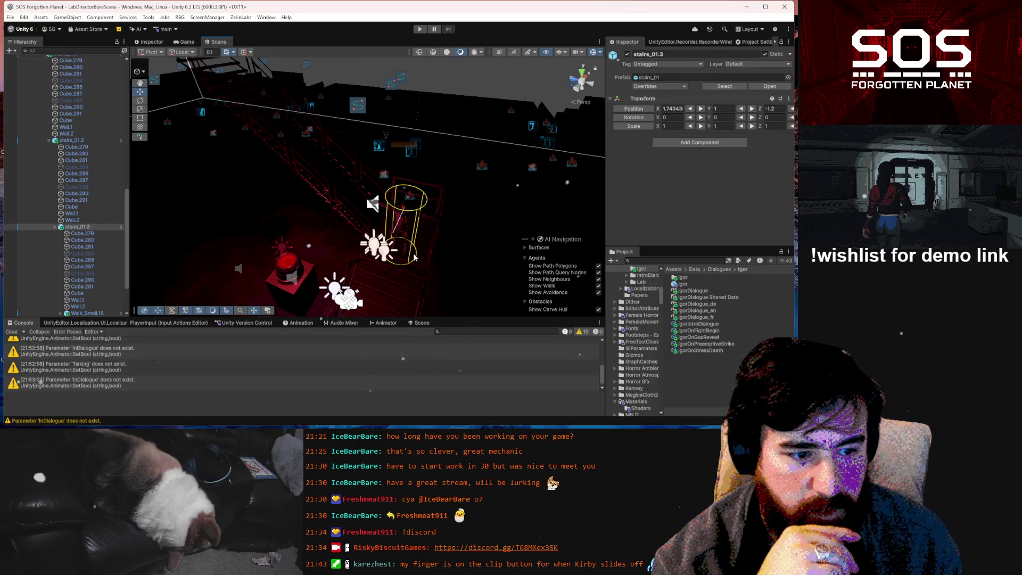
key("alt+Tab")
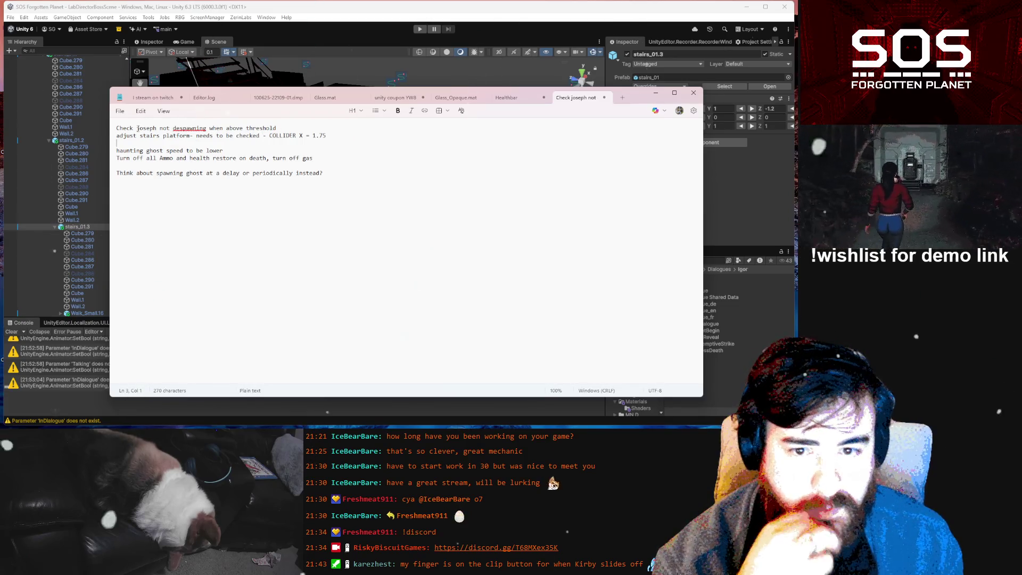
- Delete the stairs, ghost speed and ammo notes and the blank line, cancelling the save
left_click_drag(115, 135, 114, 140)
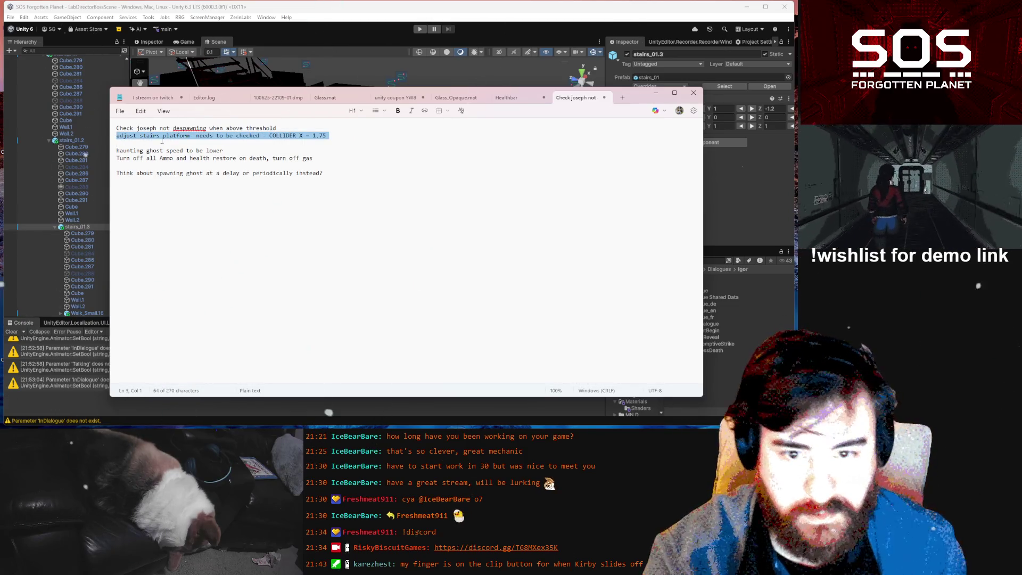
key("Delete")
left_click_drag(329, 151, 117, 144)
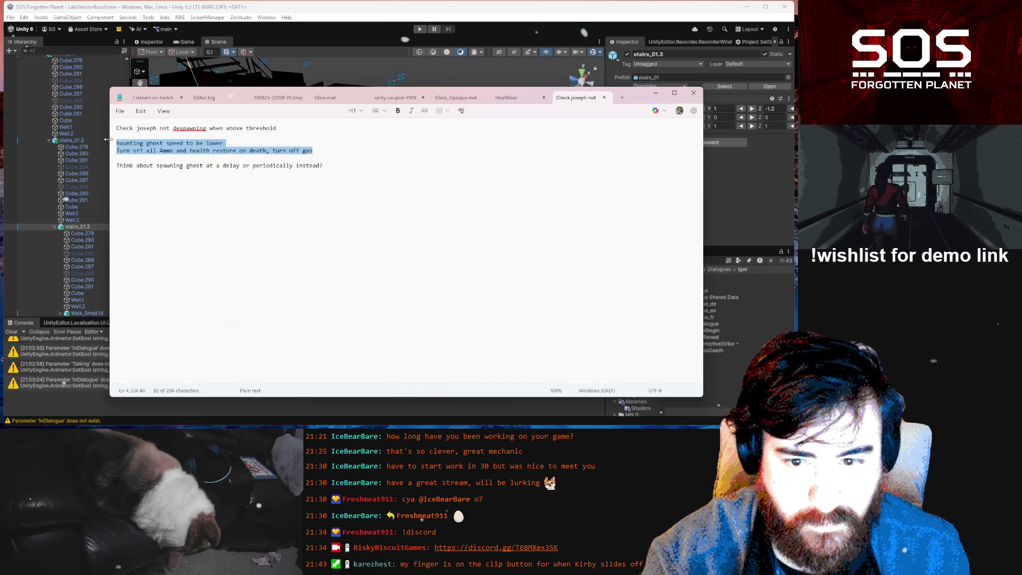
key("Delete")
key("Left")
key("BackSpace")
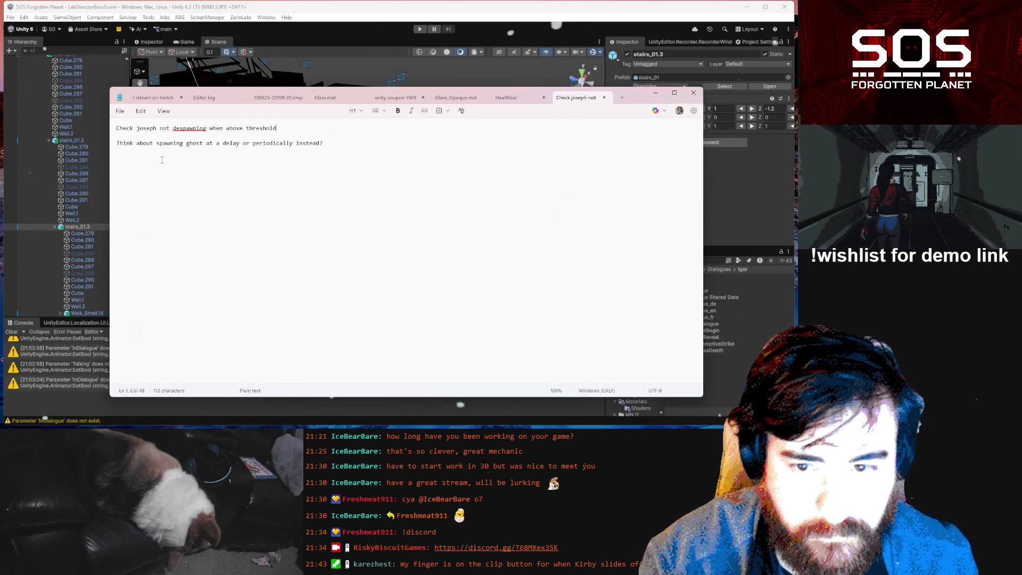
key("ctrl+s")
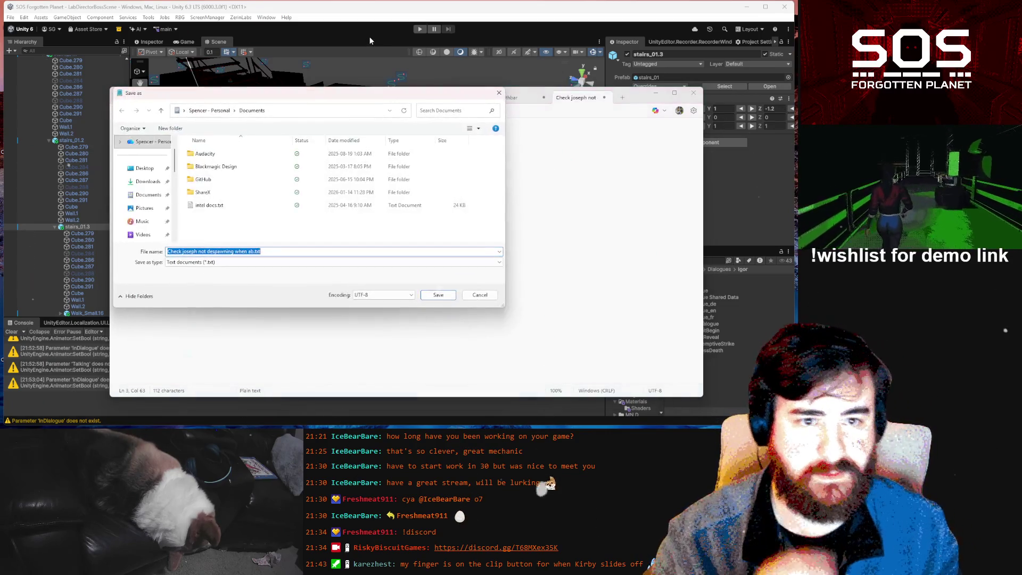
left_click(480, 294)
left_click(385, 49)
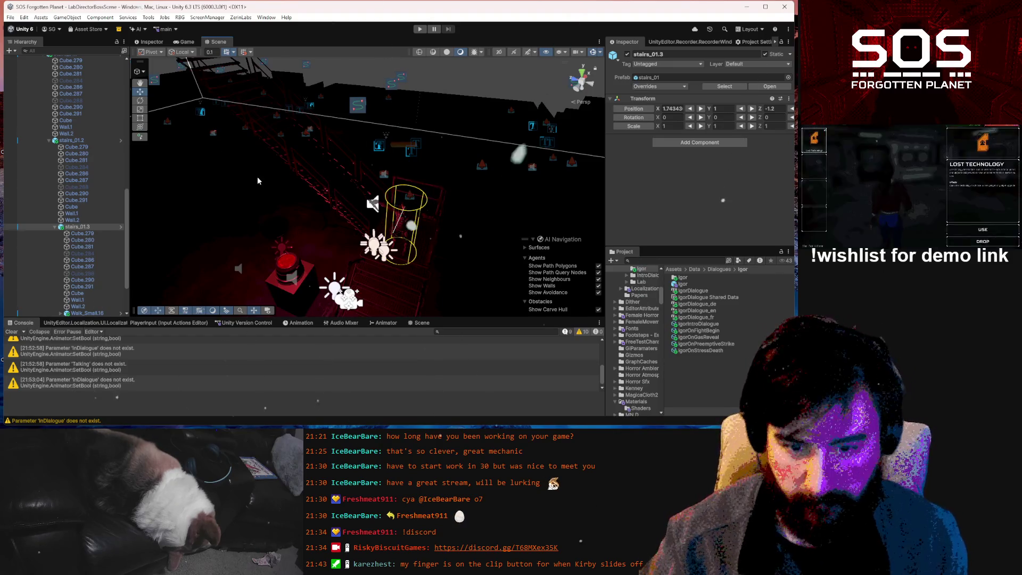
- Enlarge the bottom panel and show the IgorDialogue localization string table
left_click_drag(260, 214, 298, 159)
mouse_move(86, 118)
left_mouse_down()
mouse_move(70, 120)
mouse_move(94, 77)
mouse_move(195, 210)
mouse_move(212, 153)
mouse_move(116, 209)
mouse_move(188, 200)
mouse_move(269, 204)
mouse_move(268, 215)
left_mouse_up()
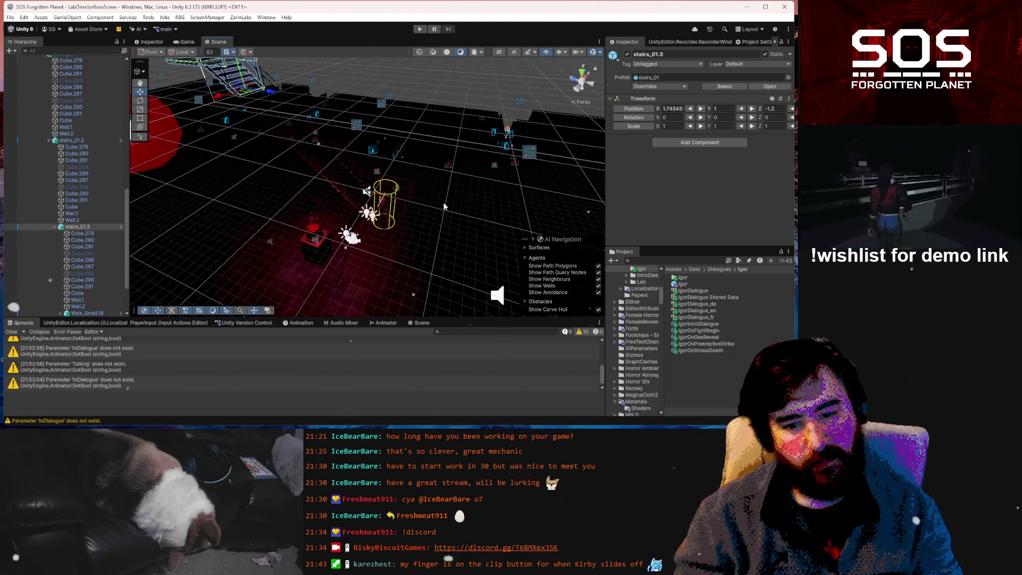
left_click_drag(469, 319, 199, 229)
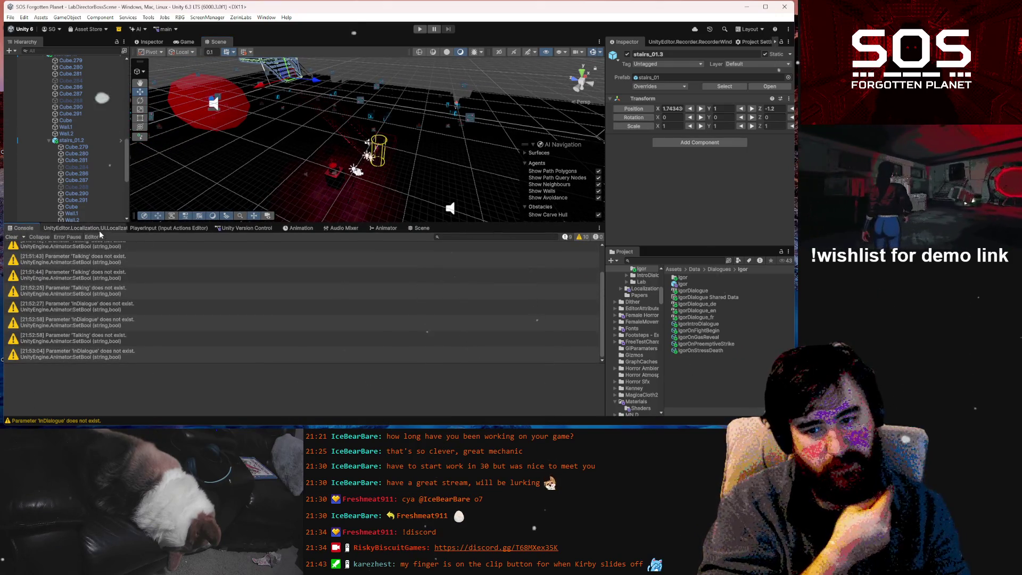
left_click(99, 229)
scroll(215, 312, "down", 10)
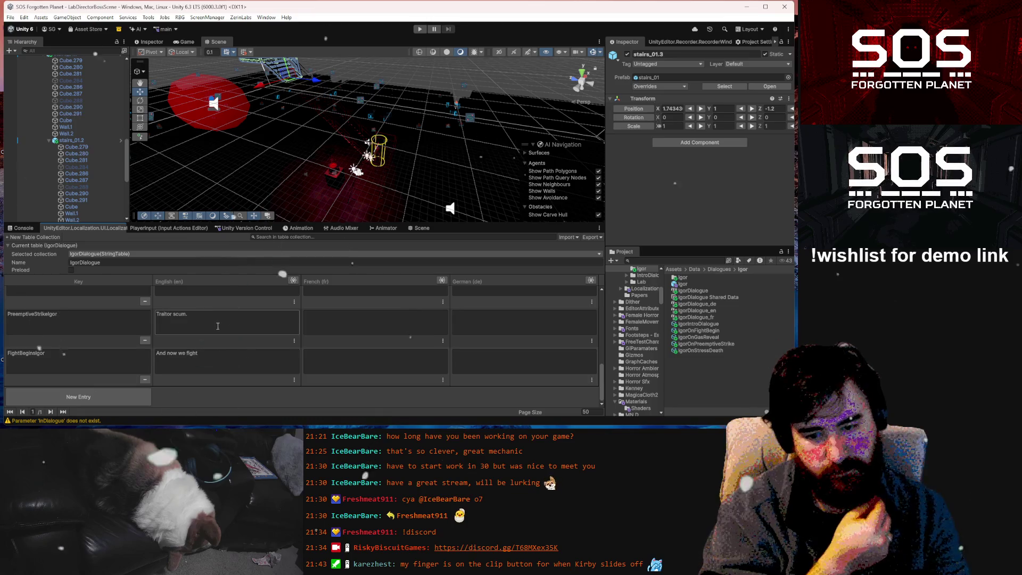
- Inspect IgorOnStressDeath in the Project window and add a new entry below FightBeginIgor
left_click(703, 350)
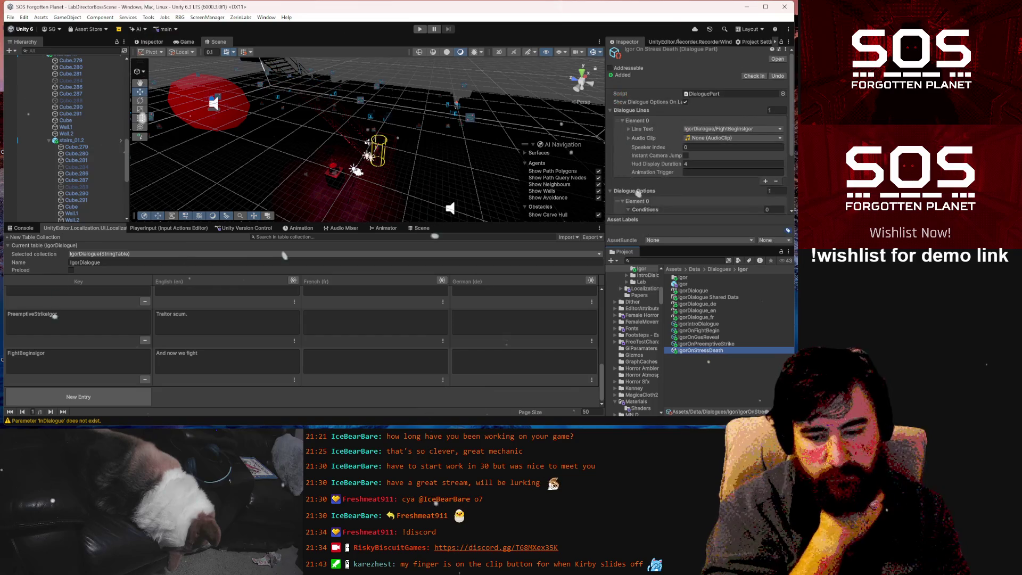
left_click(98, 395)
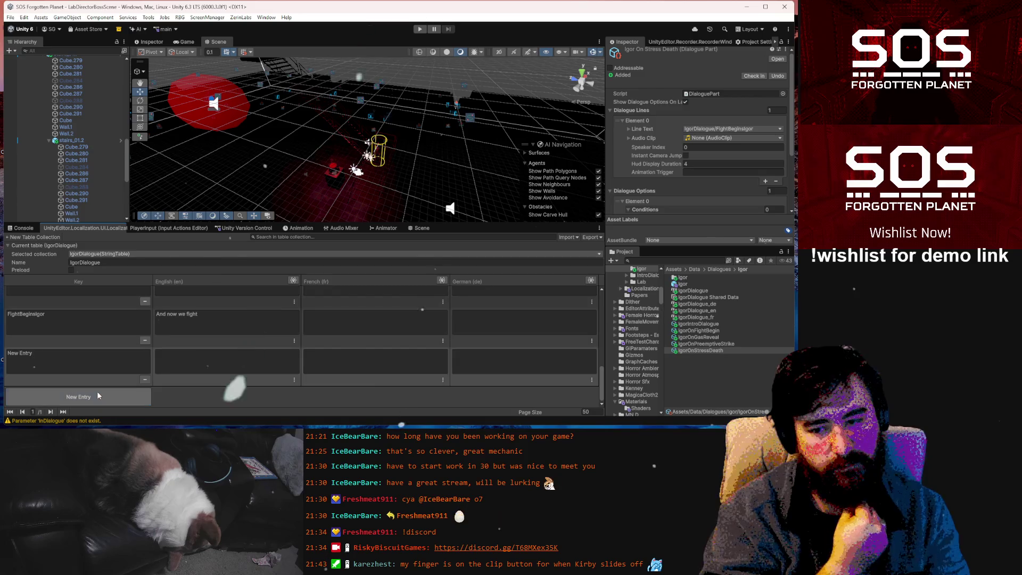
left_click(101, 368)
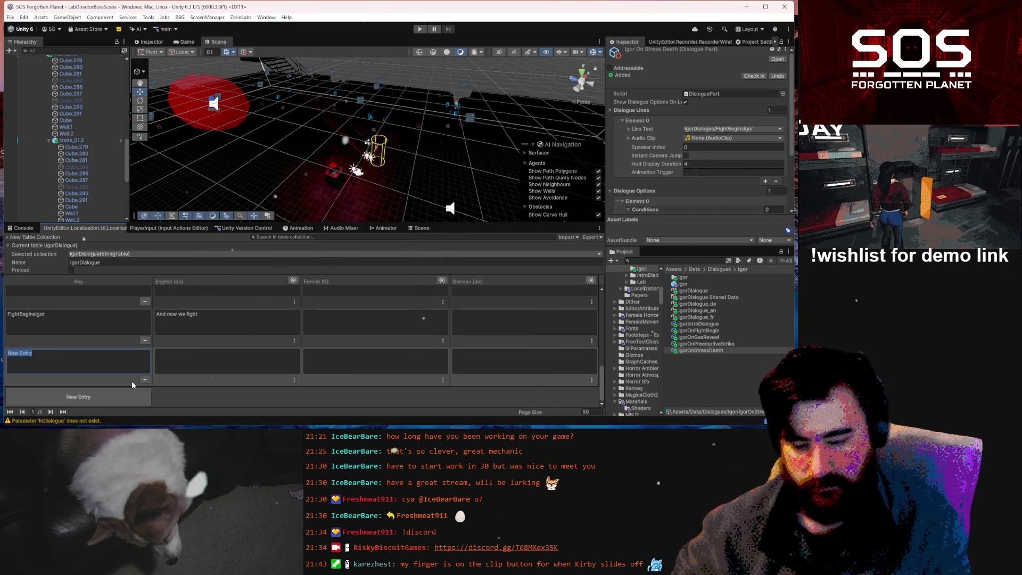
- Key the new entry StressDeath1Igor and select its English (en) cell
type("Stress")
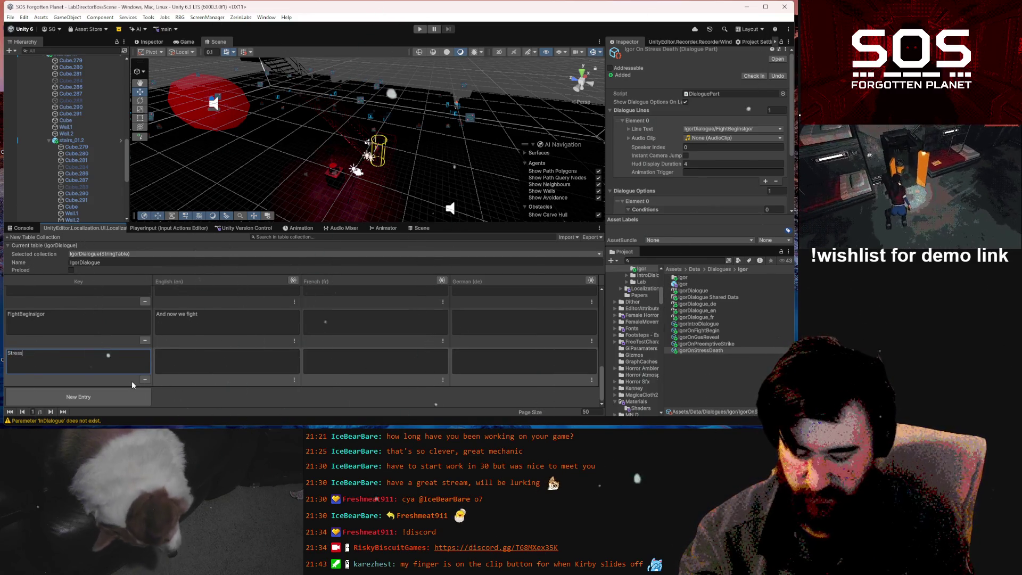
type("Death")
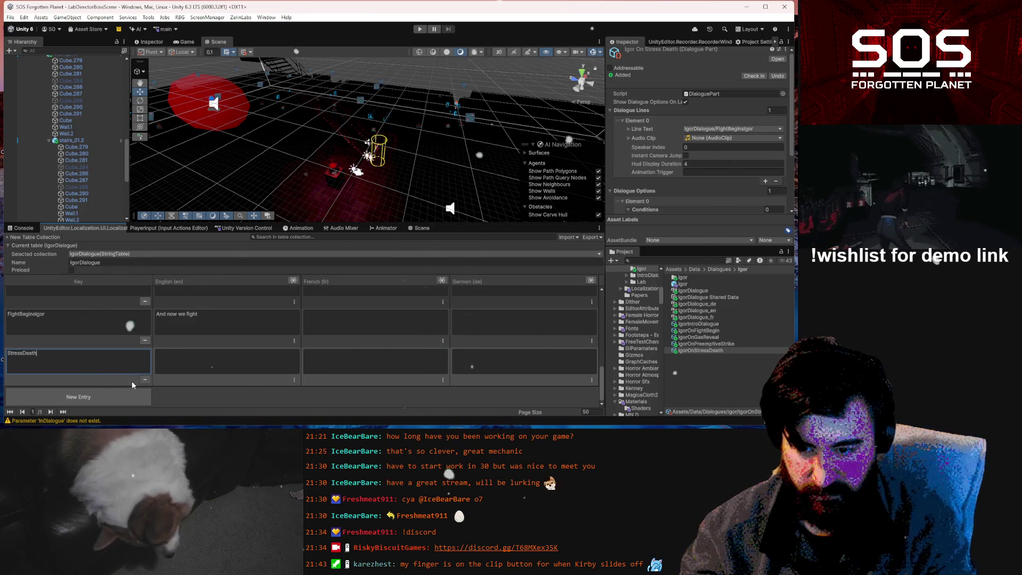
type("1")
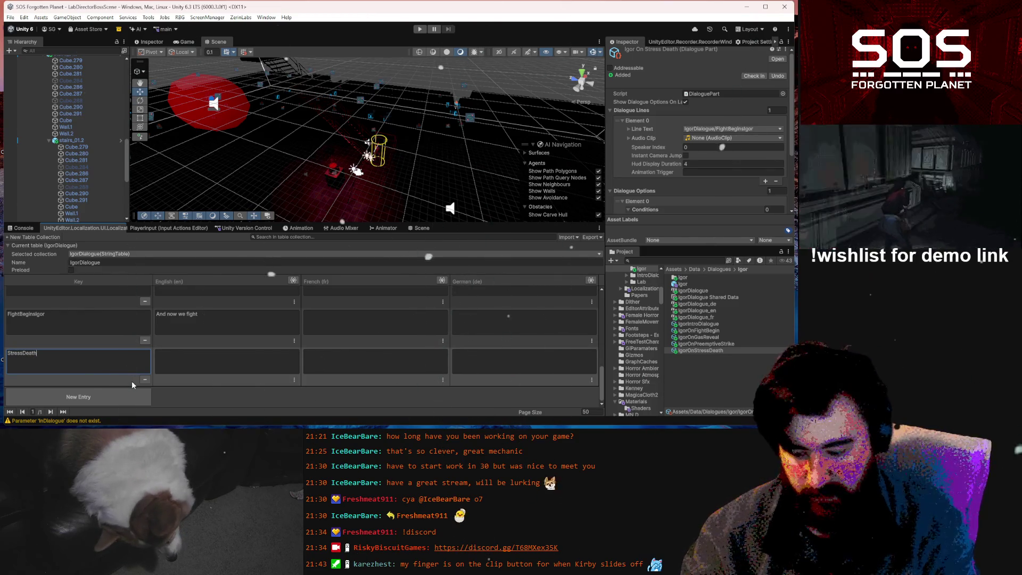
type("Igor")
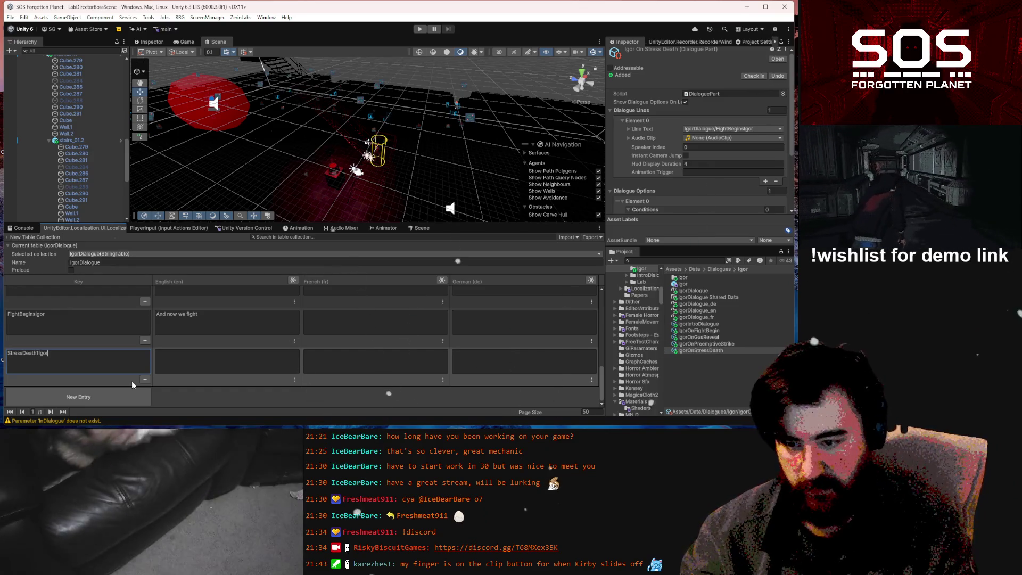
left_click(234, 354)
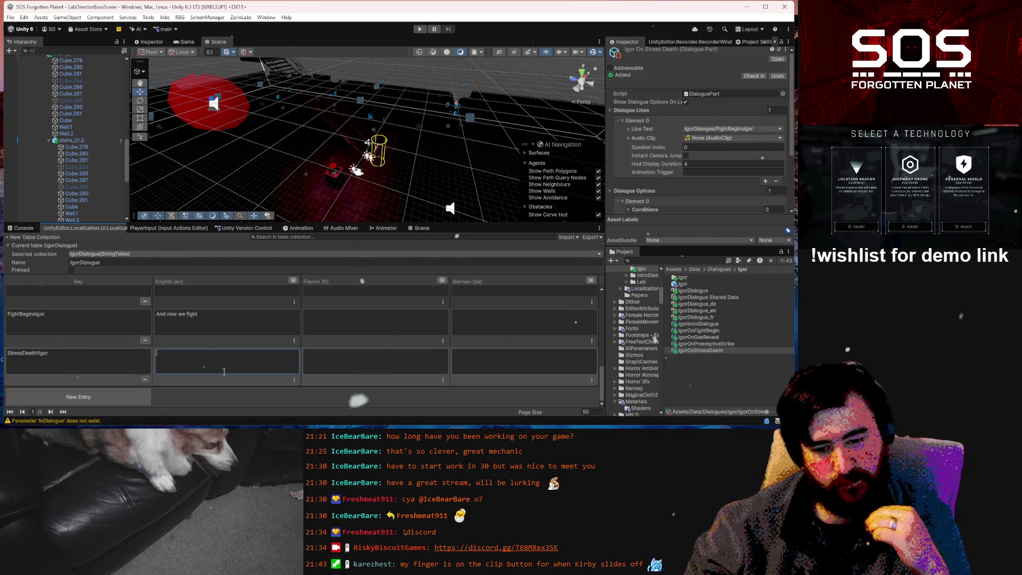
- Type and revise the English text to 'Why don't you fight back? You could've killed me by now but instead you'
type("Why")
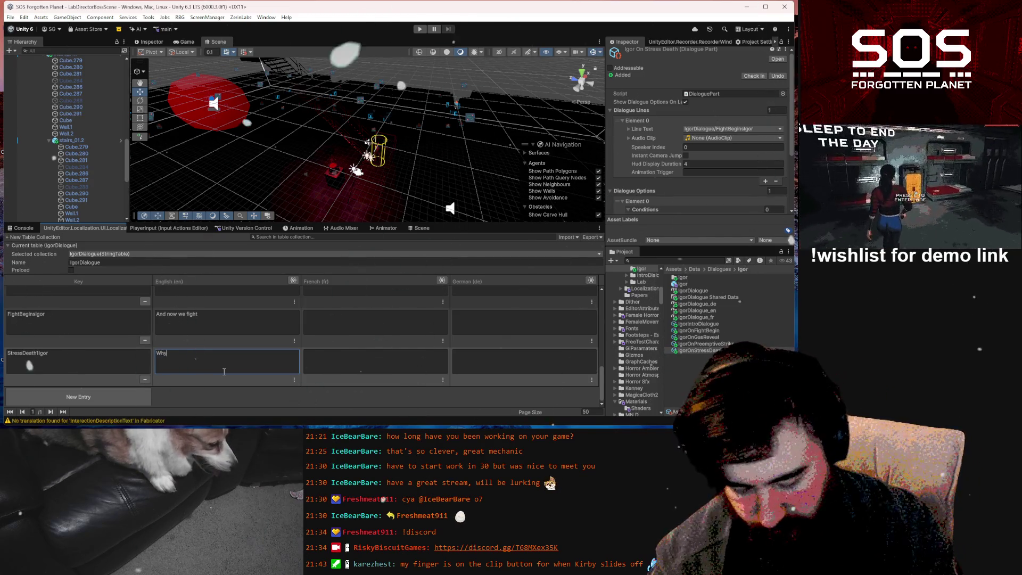
type(" don't you a")
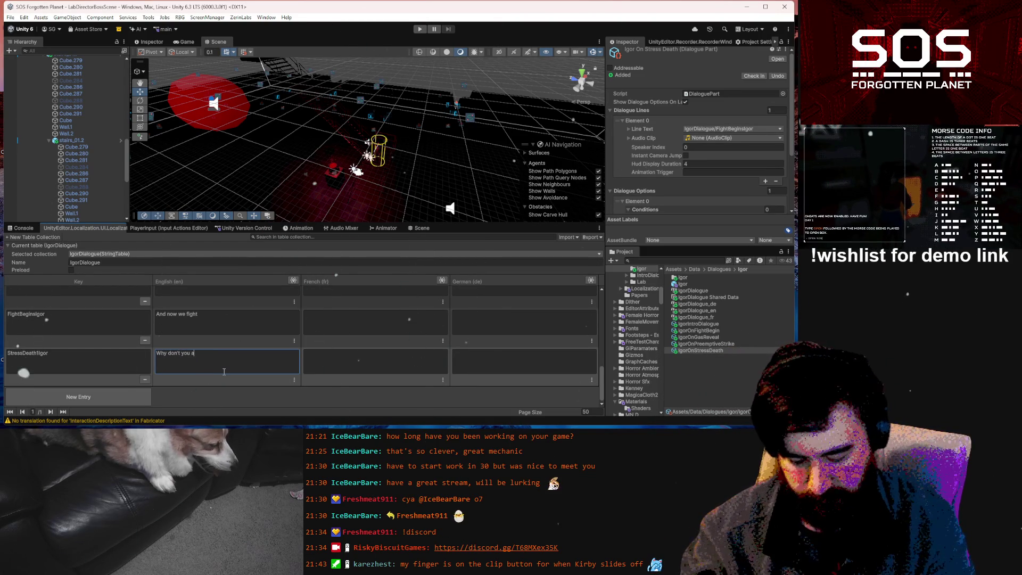
type("ttack?")
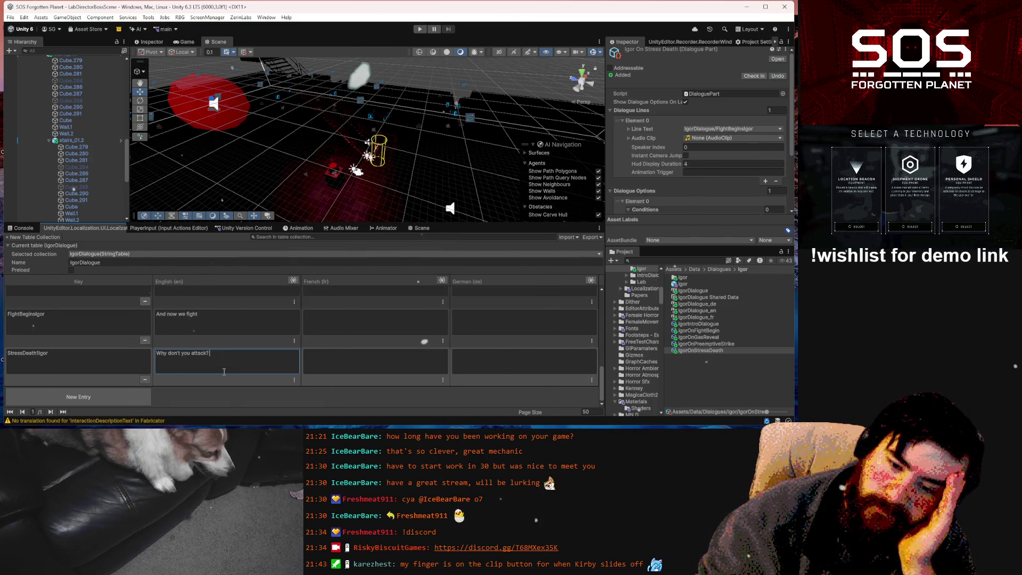
key("BackSpace")
key("BackSpace")
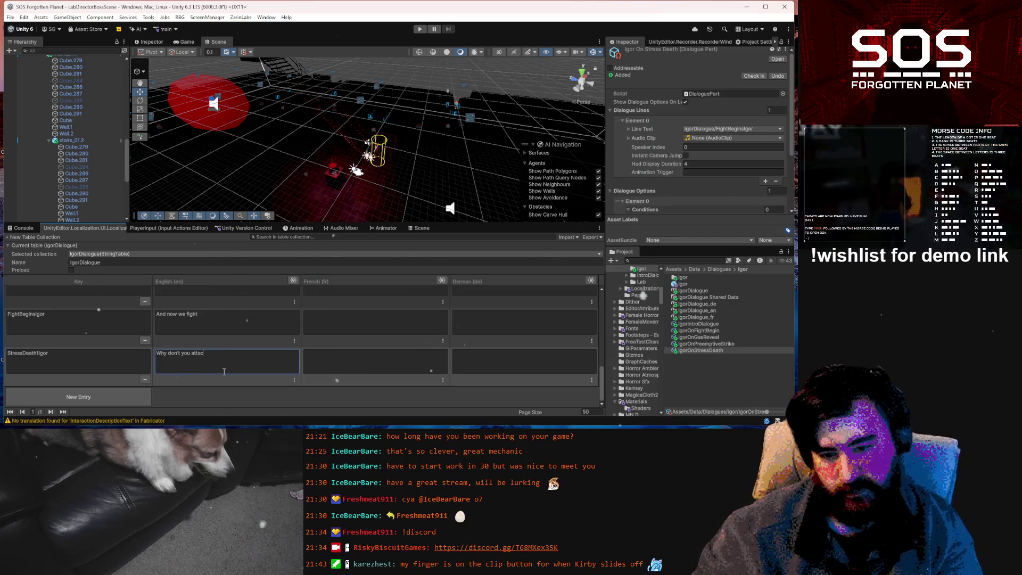
type("fig")
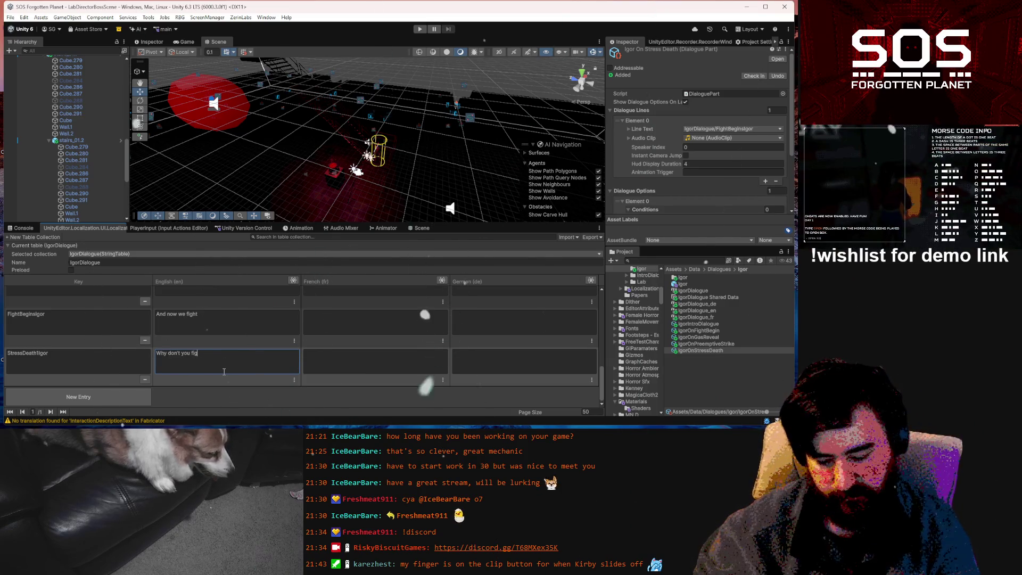
type("ht back?")
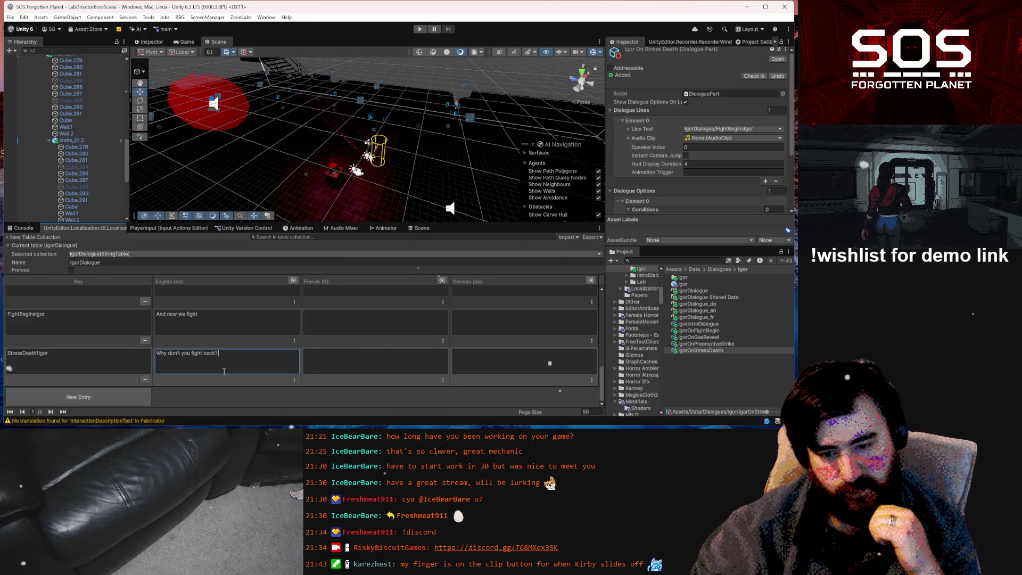
type(" Yo")
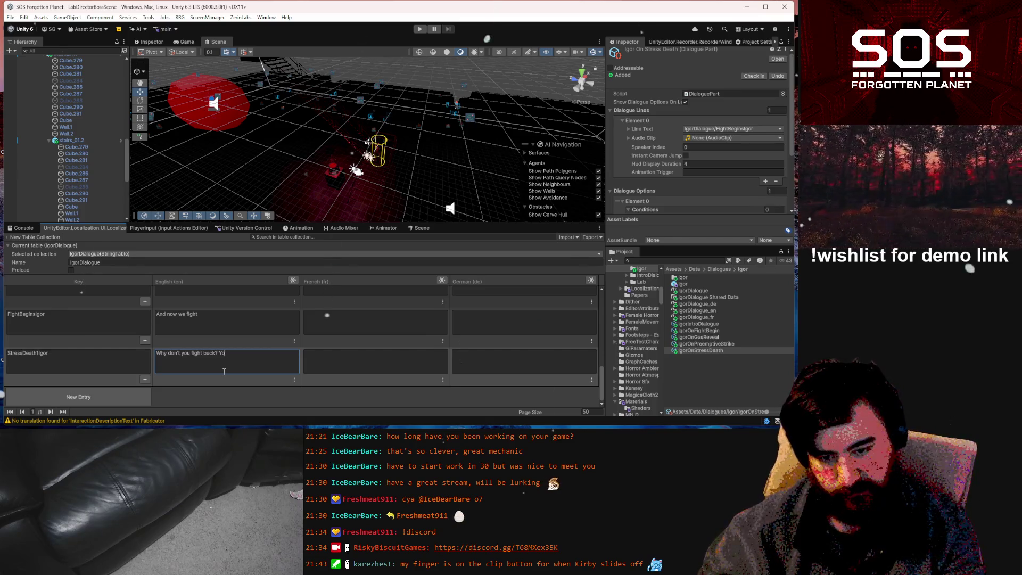
key("BackSpace")
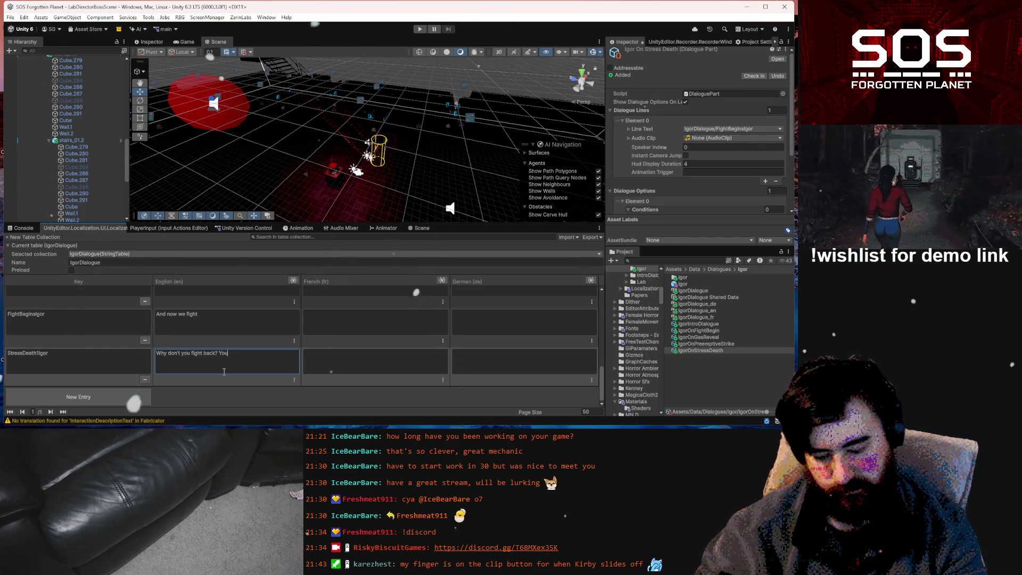
type("u could've")
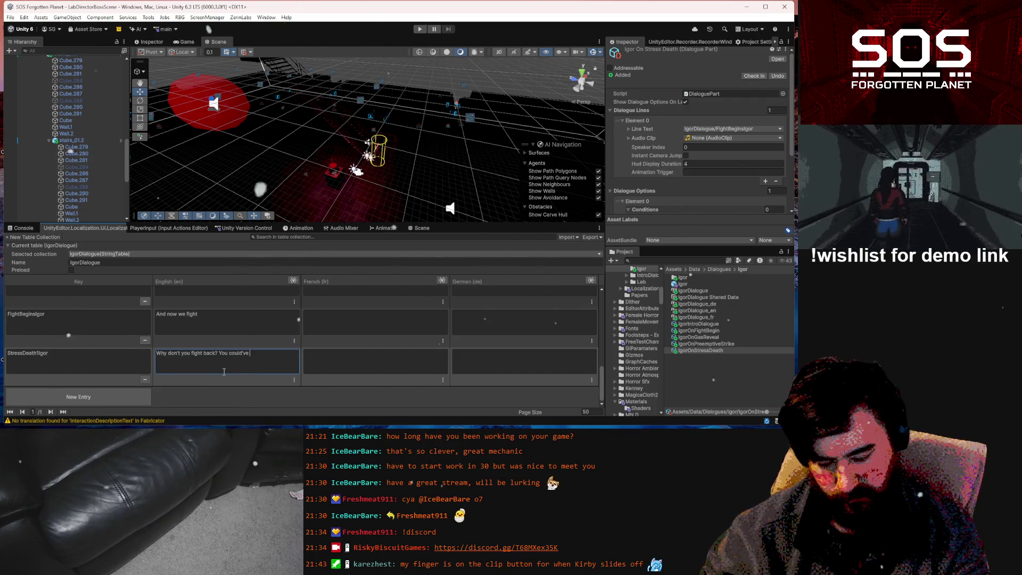
type(" killed m")
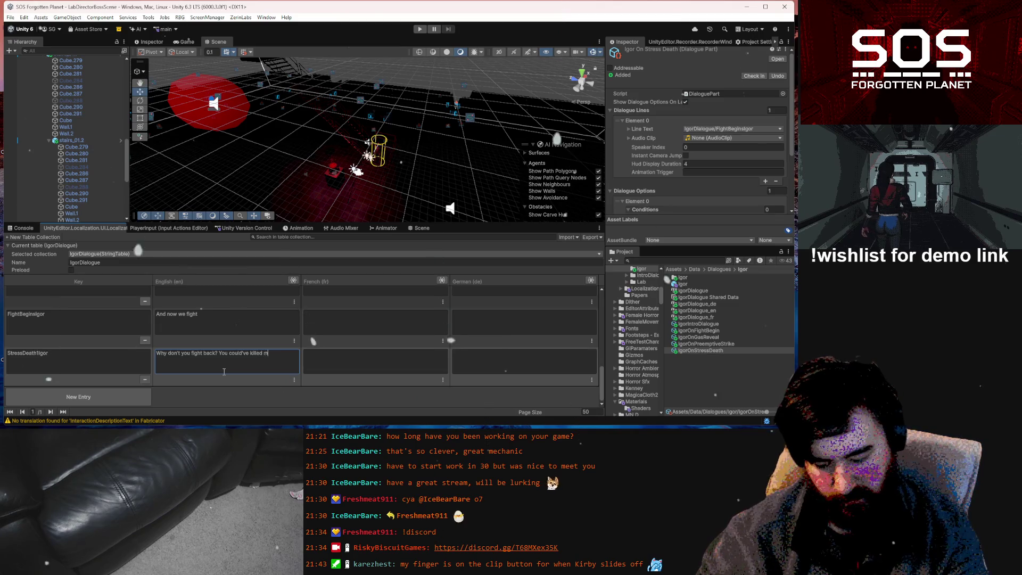
type("e by")
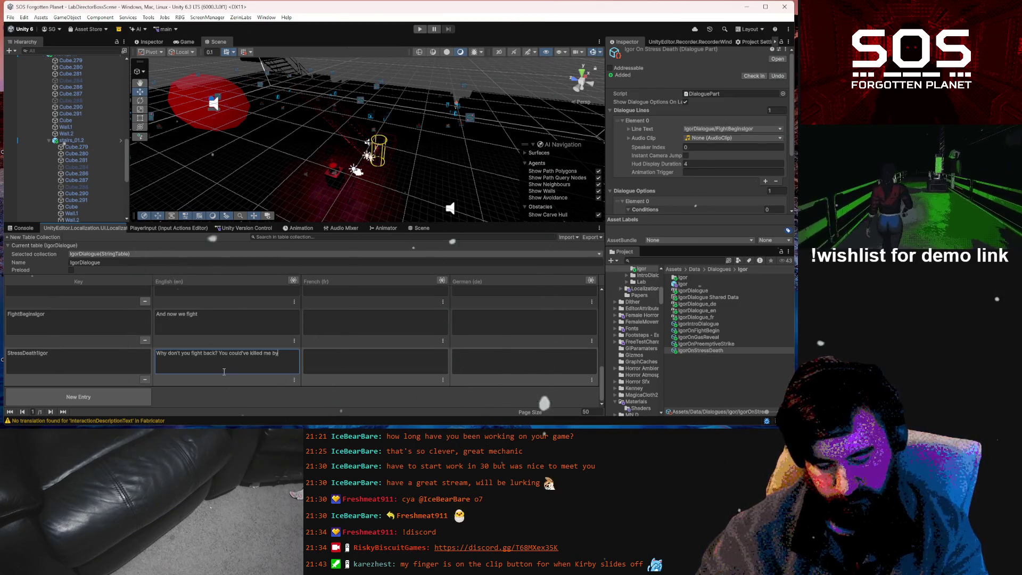
type(" now ")
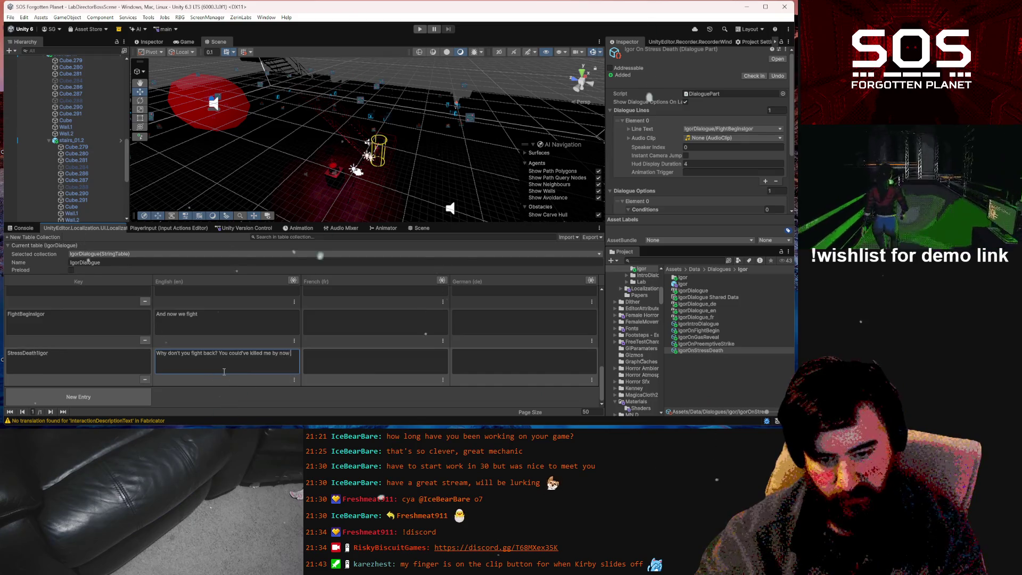
type("but you")
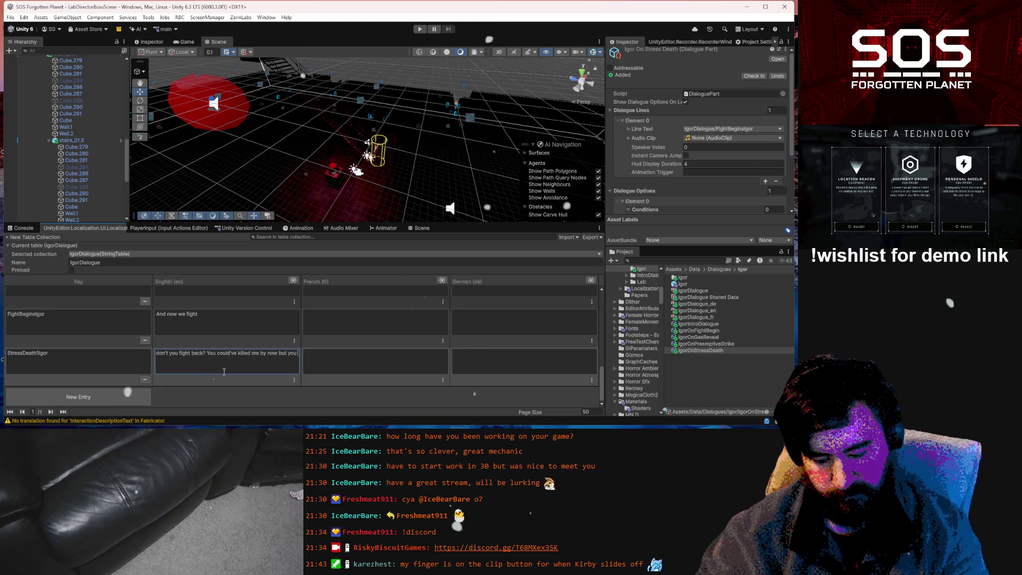
type(" h")
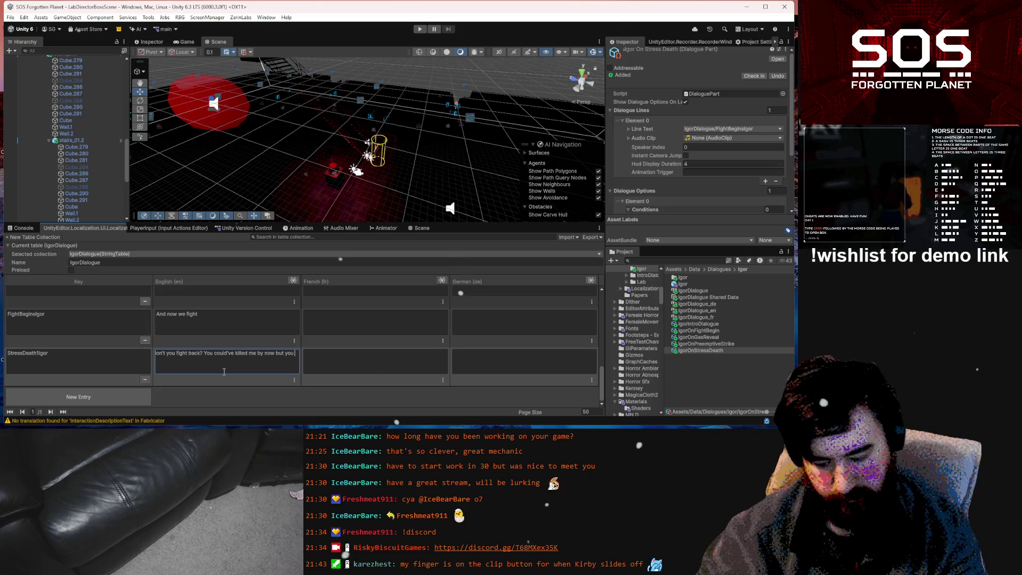
type("ave n")
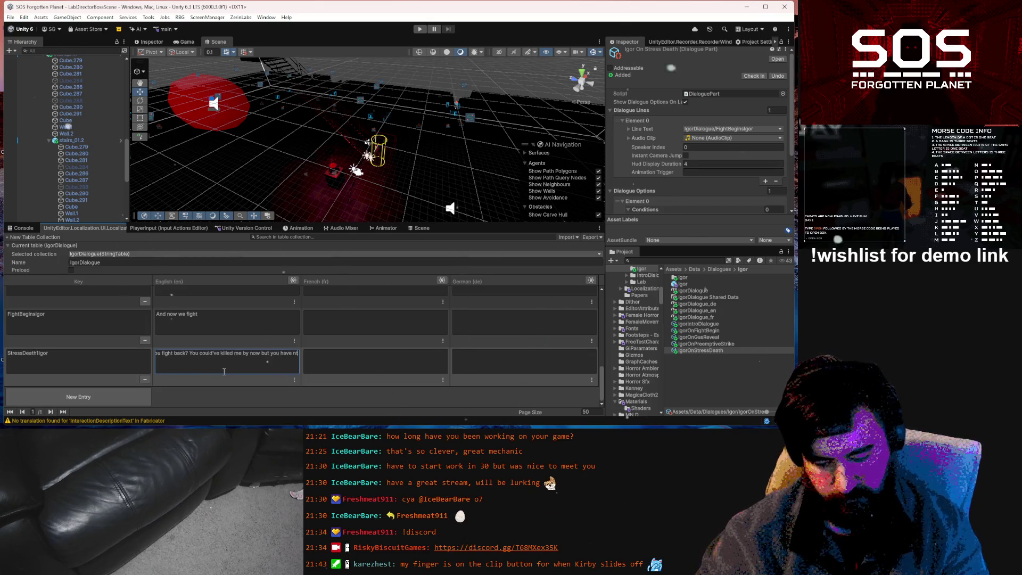
type("ot hurt m")
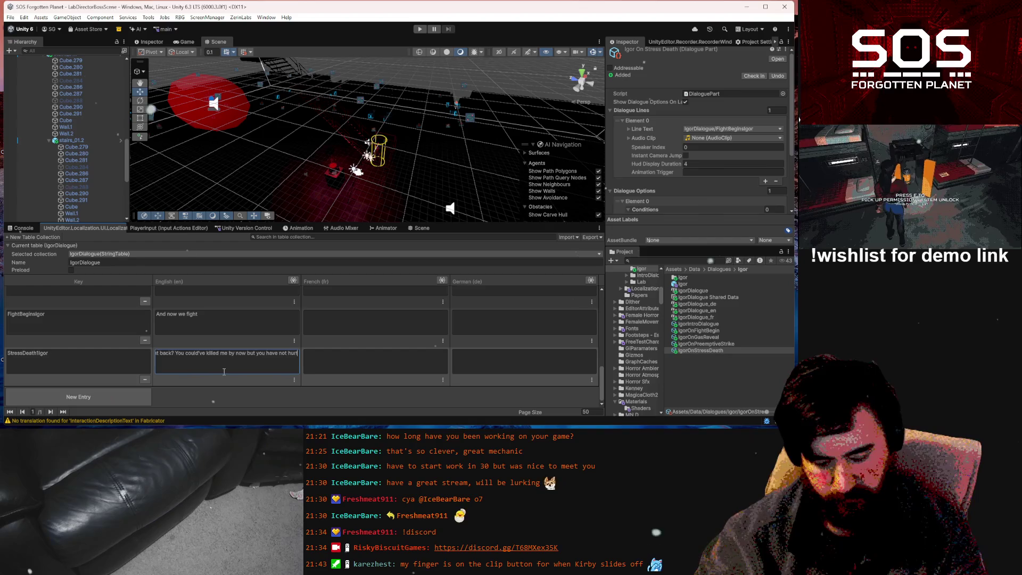
key("BackSpace")
key("BackSpace")
key("BackSpace")
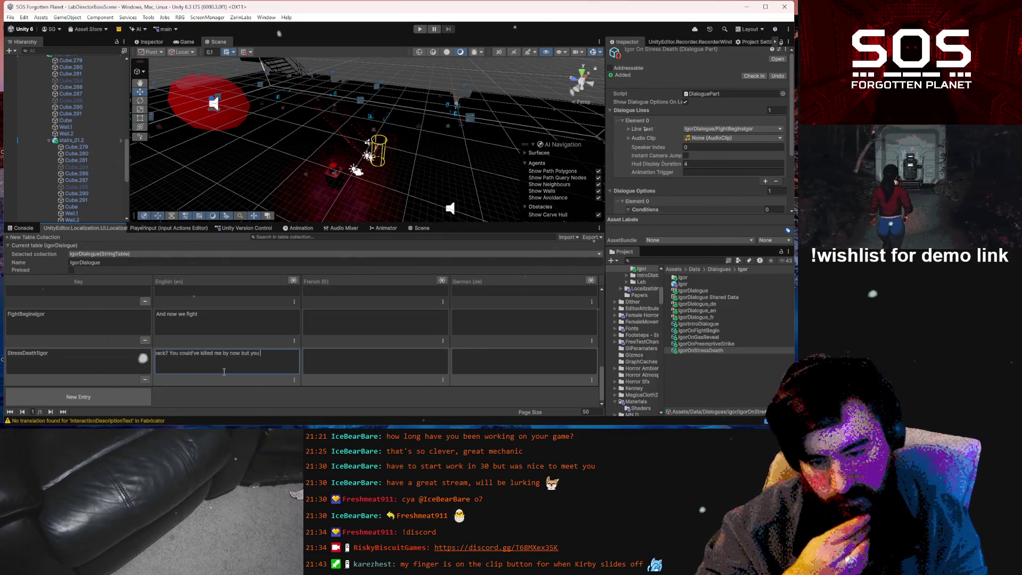
key("BackSpace")
key("BackSpace")
key("BackSpace")
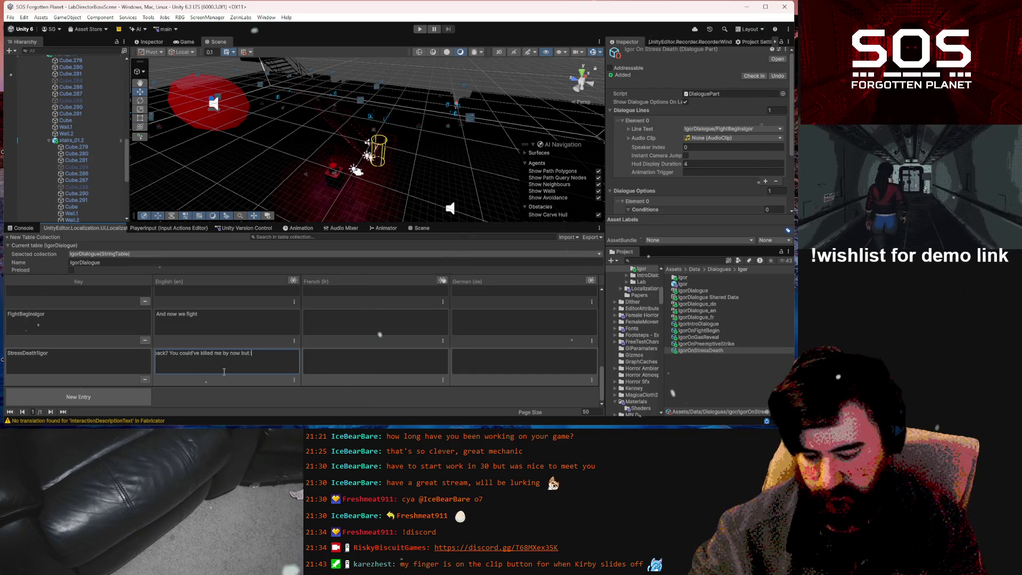
type("instead you s")
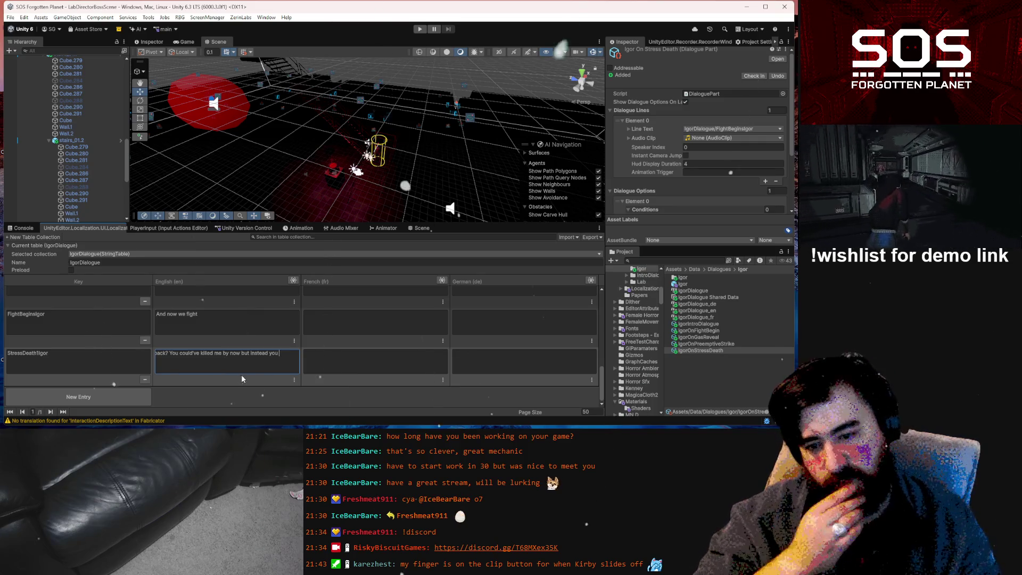
left_click_drag(265, 354, 303, 353)
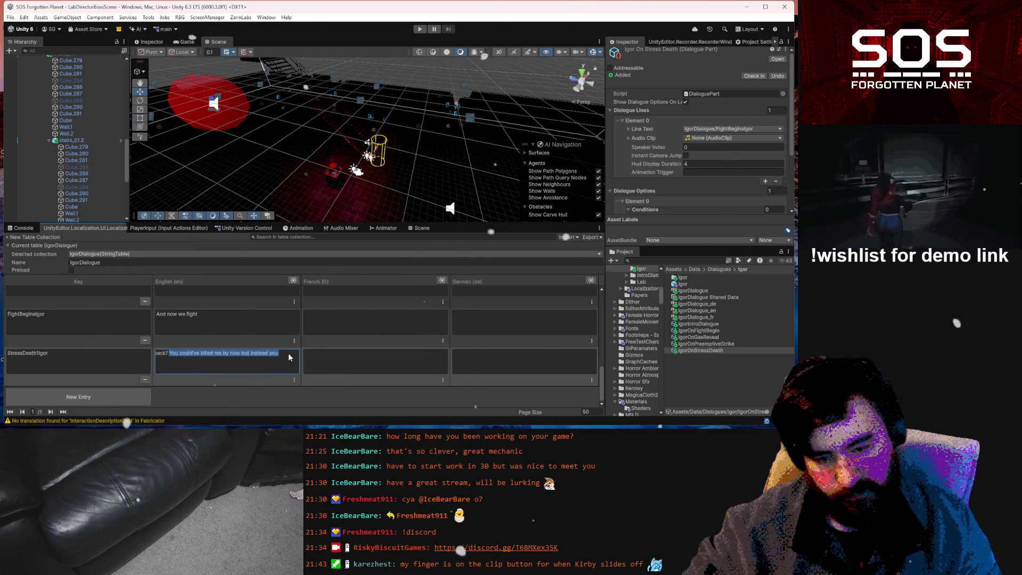
- Replace the second part with 'I wanted a fight. I need to fight.' and add another entry
type("Iw")
key("BackSpace")
key("BackSpace")
key("BackSpace")
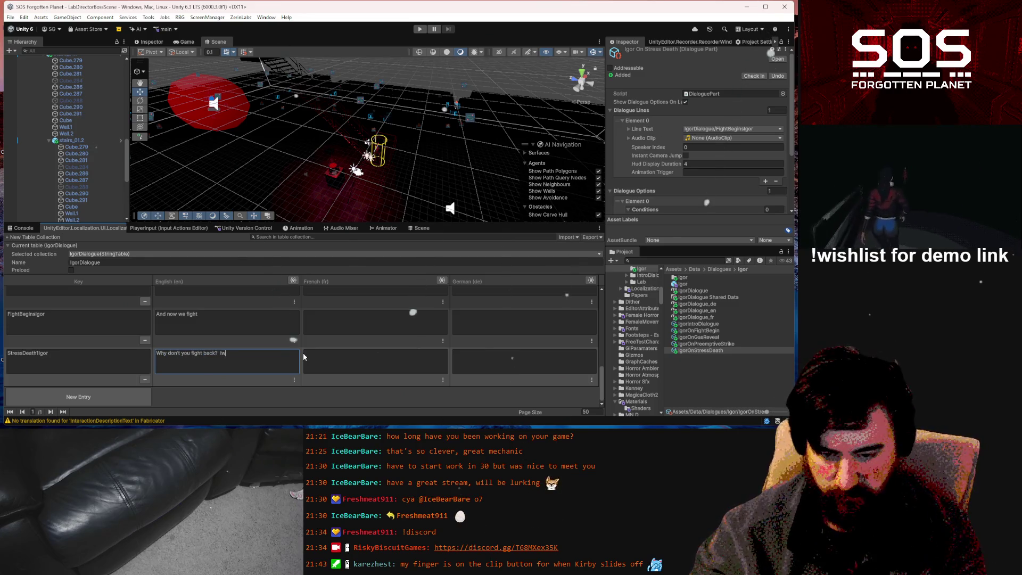
type("I w")
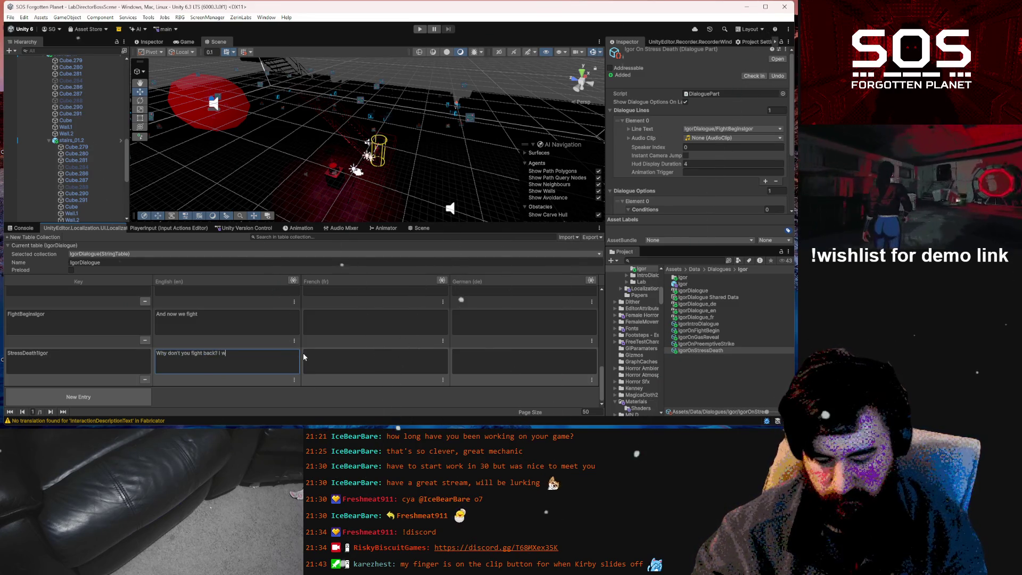
type("anted a fight.")
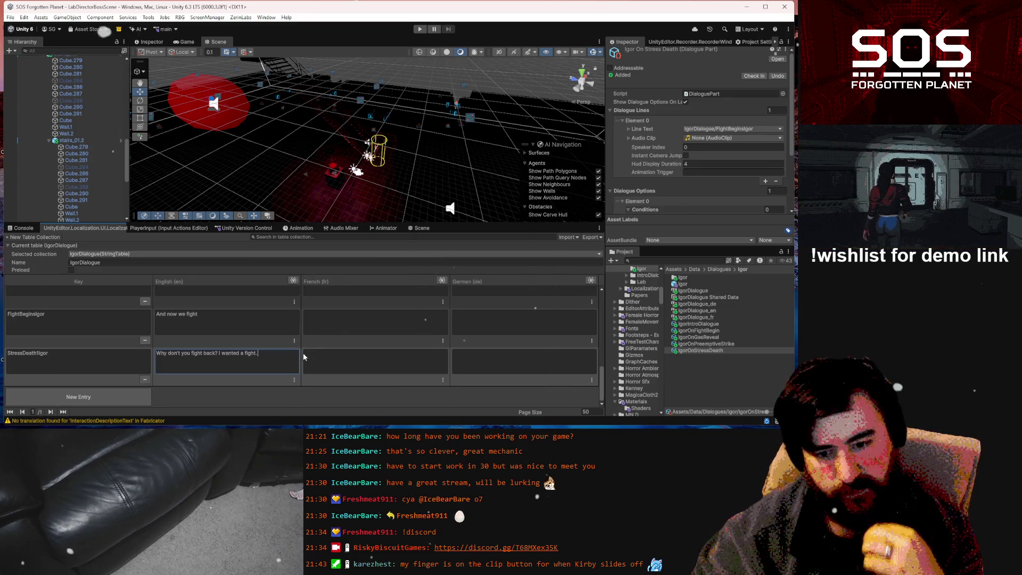
type("I need to fight")
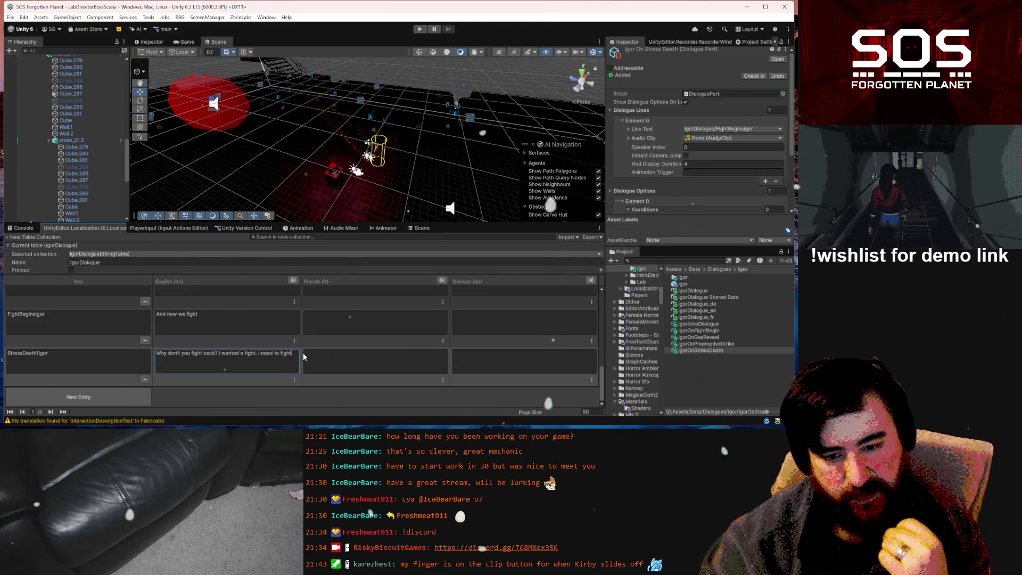
type(".")
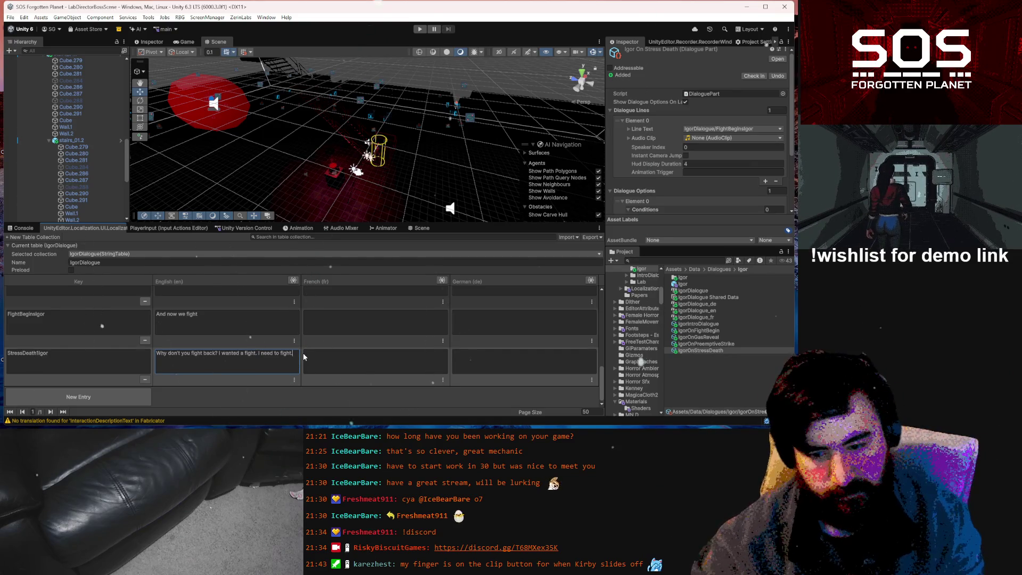
left_click(80, 394)
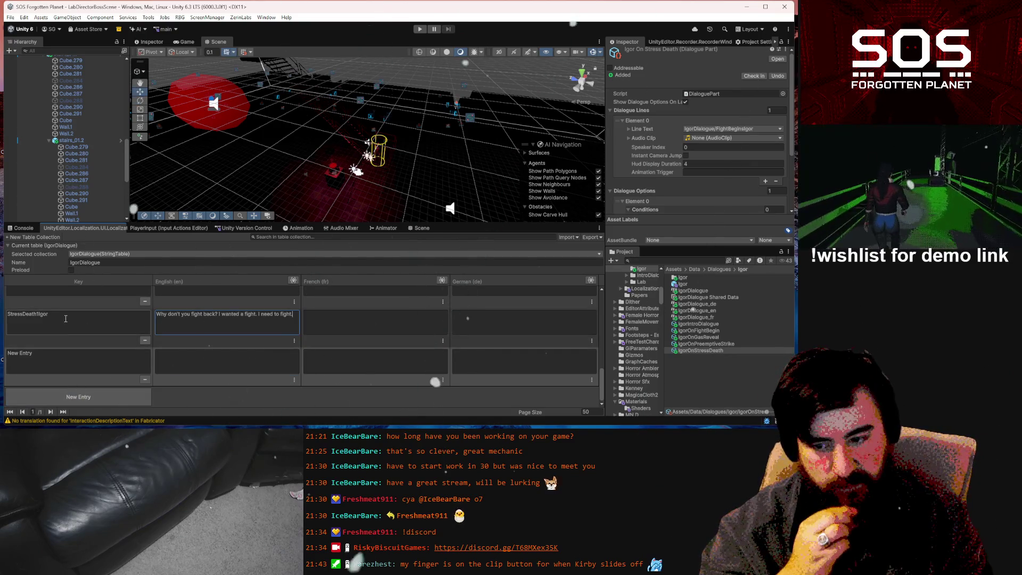
- Copy the StressDeath1Igor key into the new entry and edit it to StressDeath2Clara
left_click(65, 319)
key("ctrl+a")
key("ctrl+c")
left_click(63, 362)
key("ctrl+a")
key("ctrl+v")
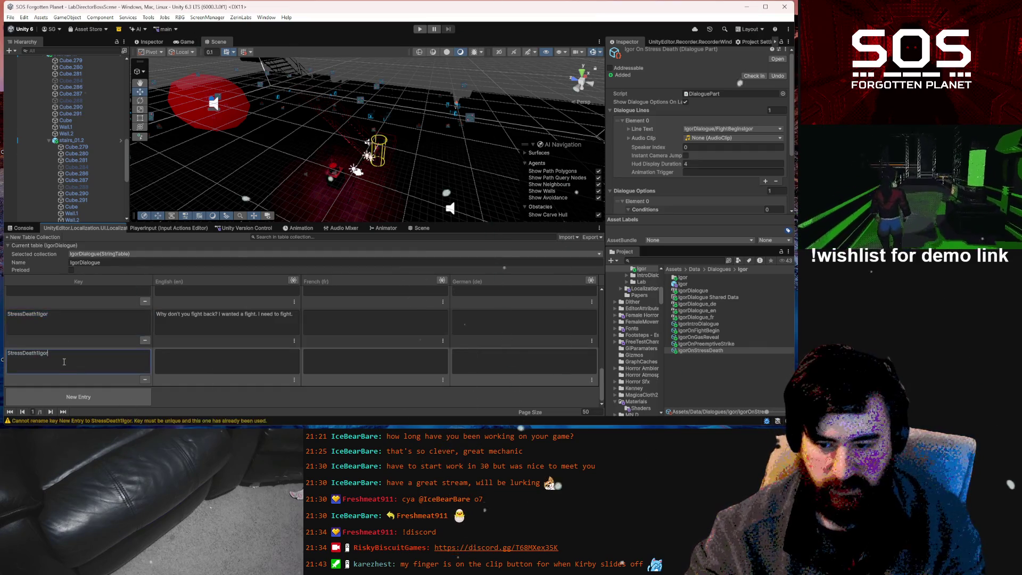
key("BackSpace")
key("BackSpace")
type("2Clara")
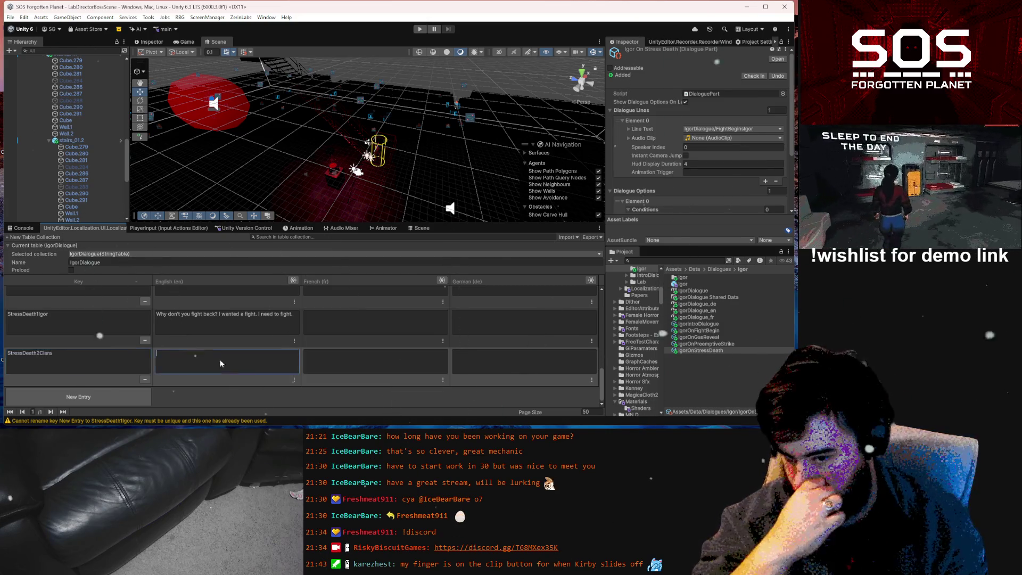
left_click(221, 360)
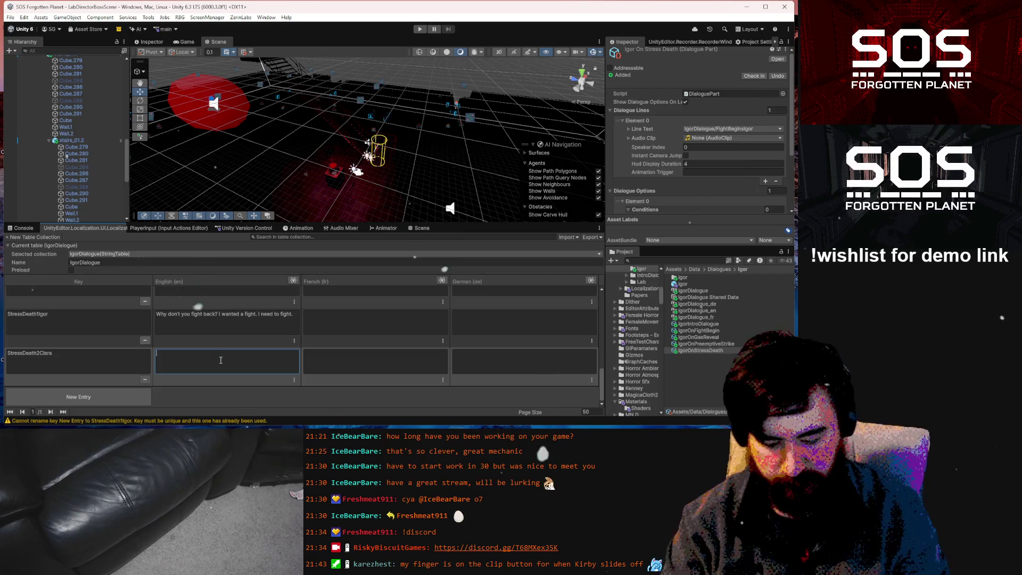
- Begin the StressDeath2Clara English text with 'Li', correcting the typing with Backspace
type("Li")
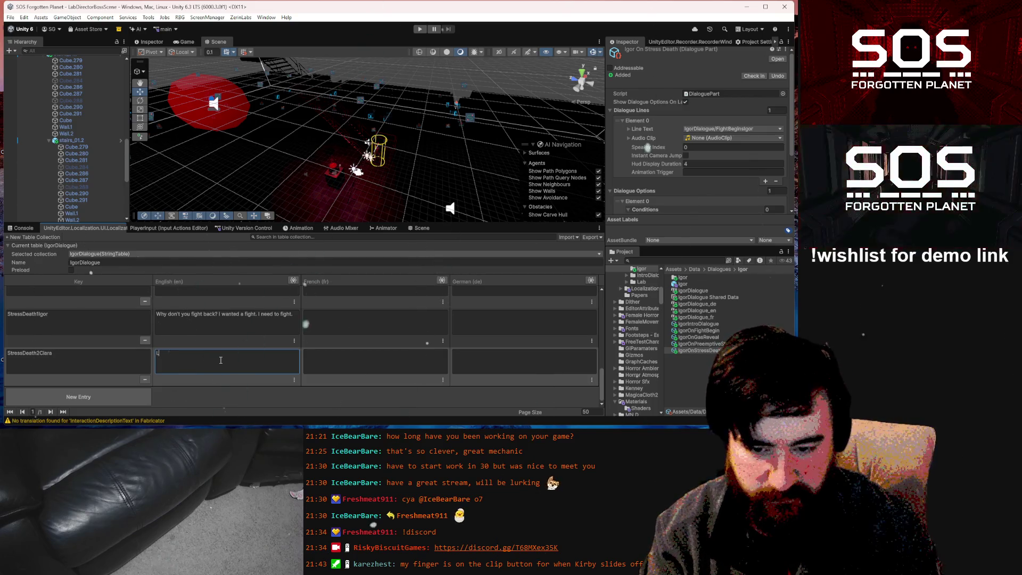
key("BackSpace")
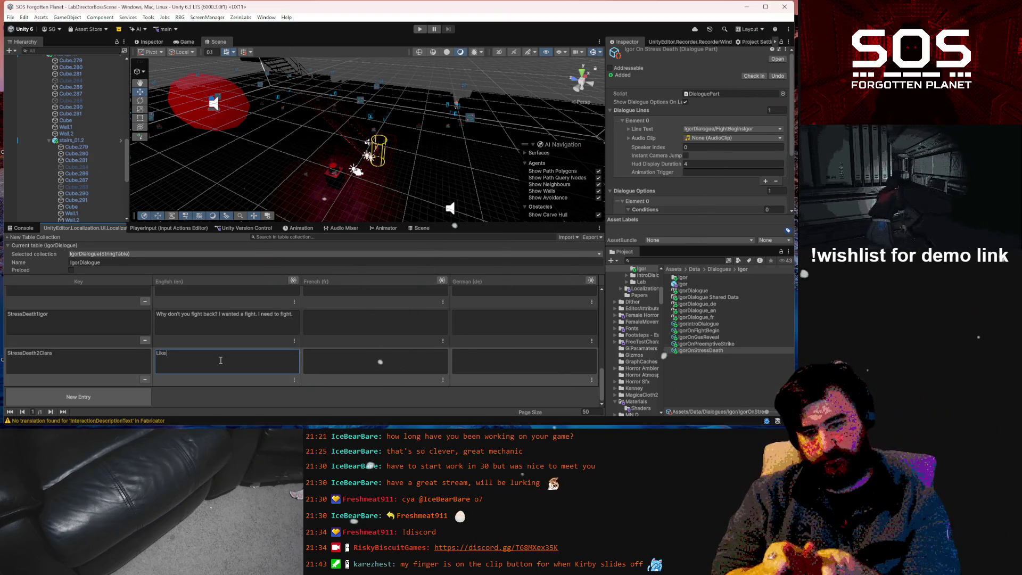
mouse_move(220, 405)
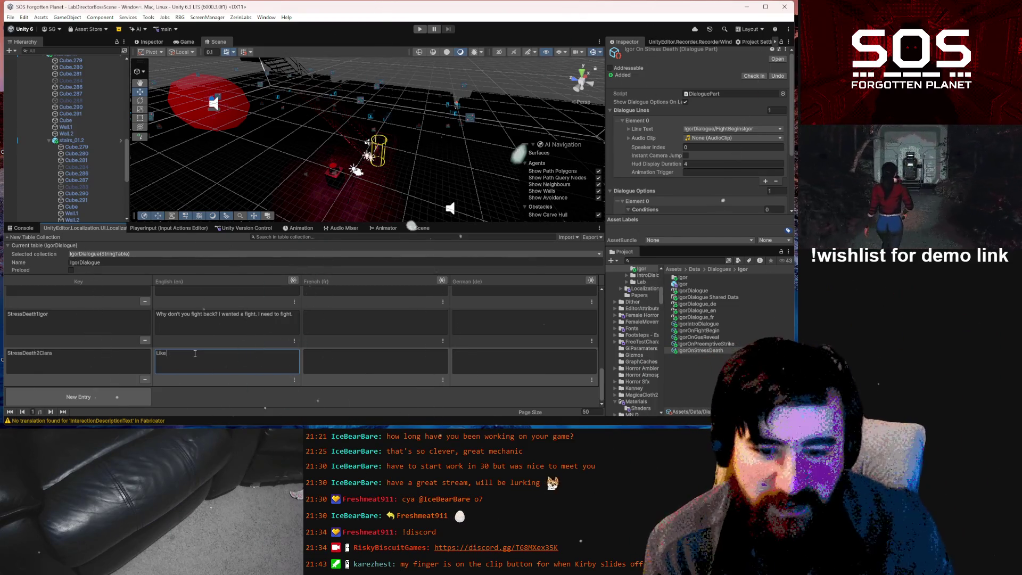
scroll(211, 337, "up", 10)
- Make IgorIntroLine2Igor's English line read 'the last loyal Union soldier'
scroll(213, 336, "up", 3)
left_click(262, 318)
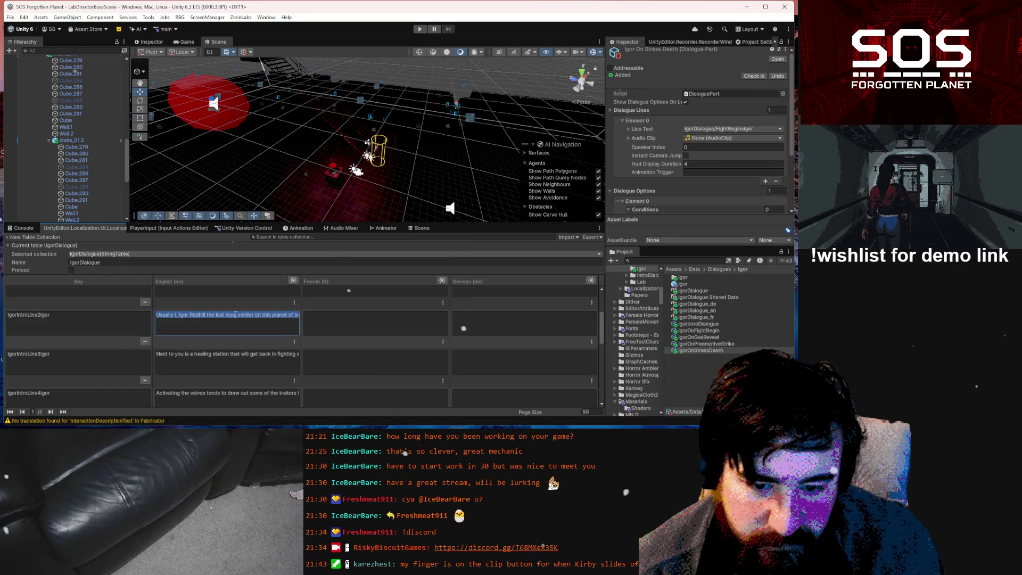
left_click(238, 316)
type("Union")
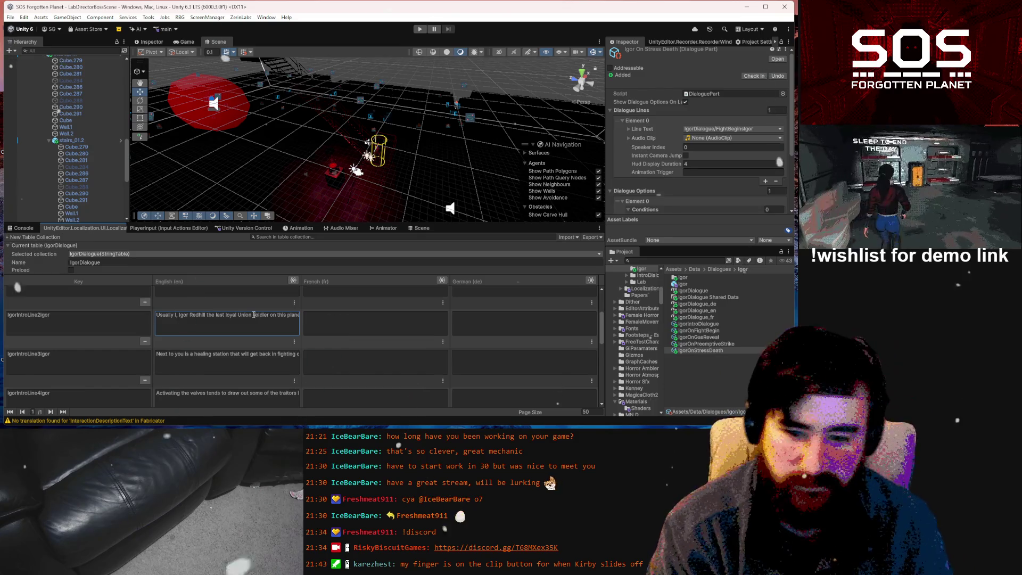
scroll(262, 349, "down", 10)
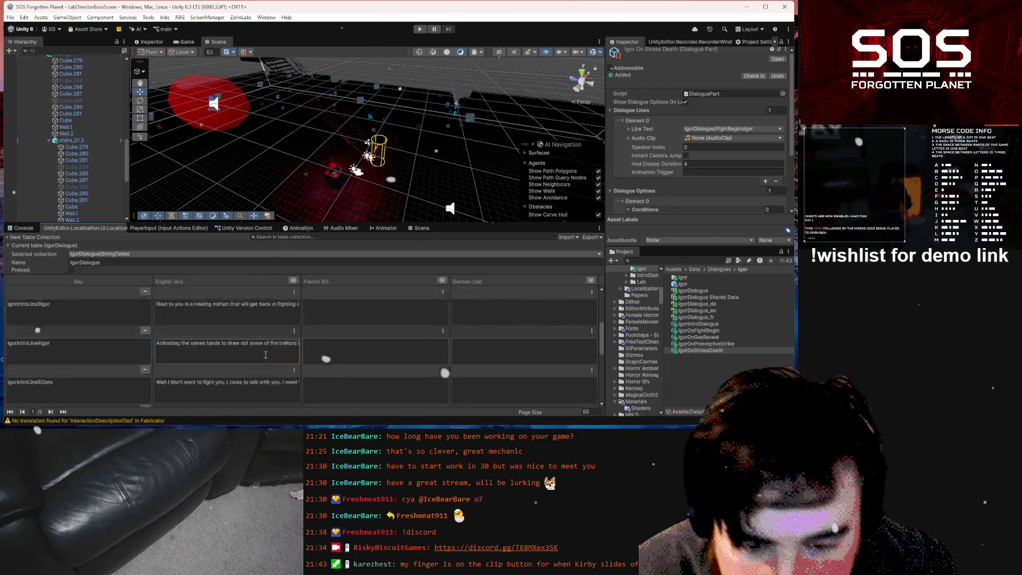
left_click(258, 354)
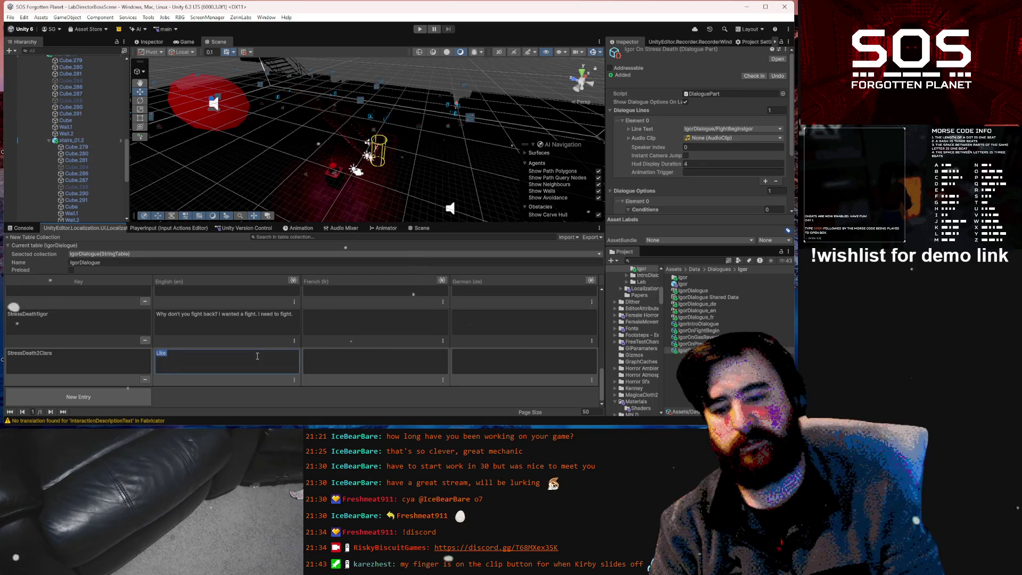
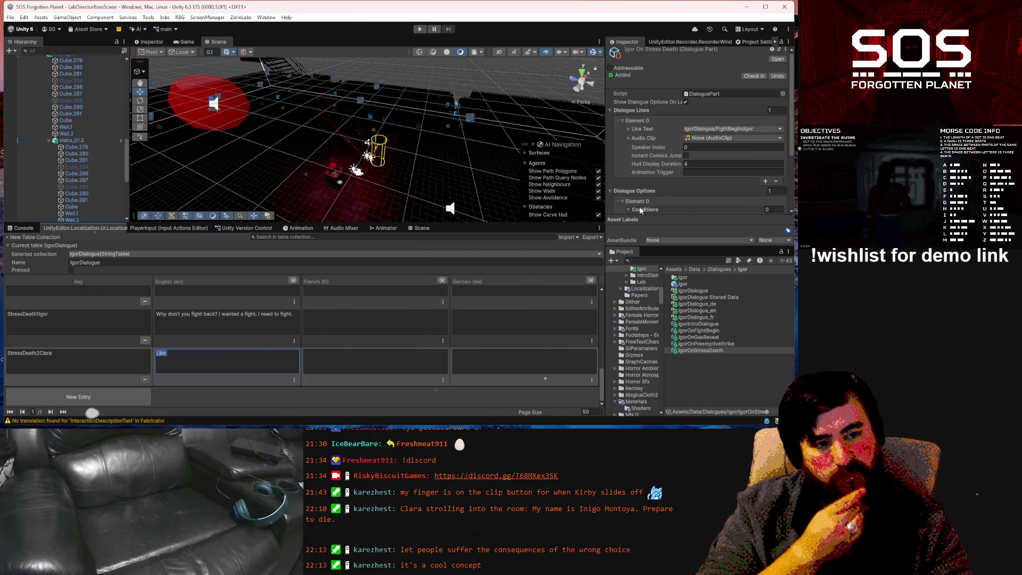
- Extend Clara's English line to 'Like I was trying', then bring up the Windows search
scroll(736, 162, "down", 4)
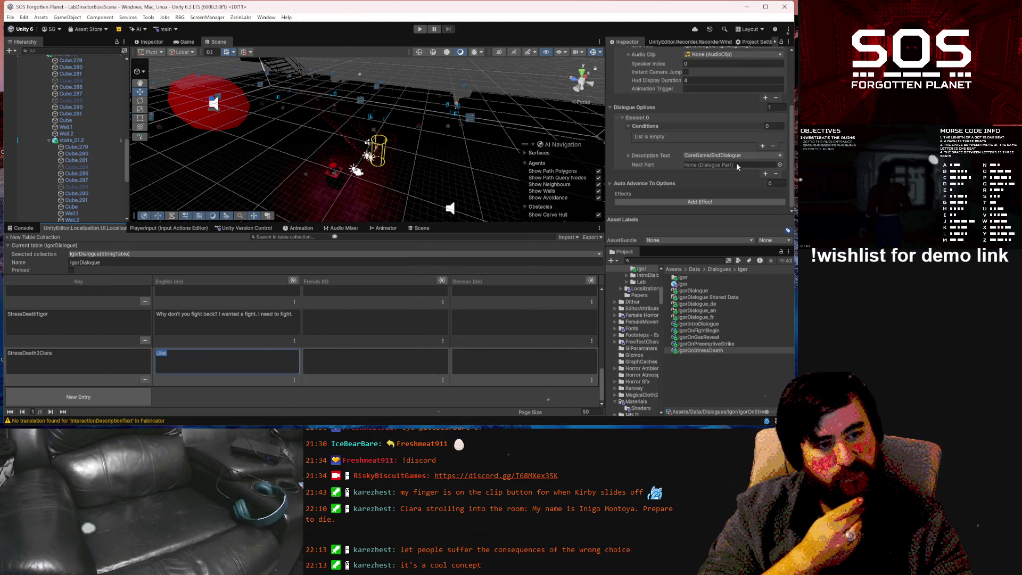
left_click(707, 205)
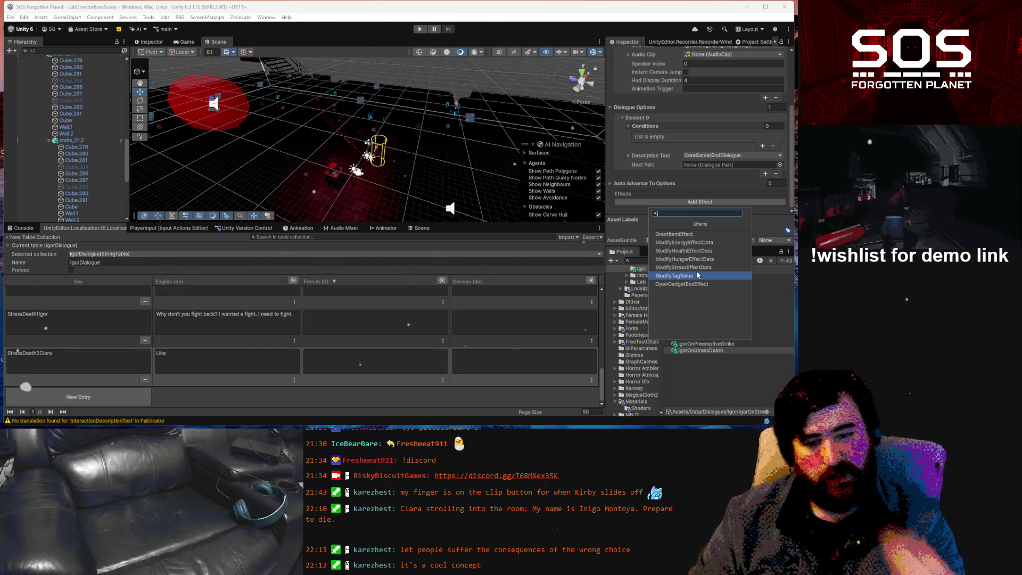
left_click(235, 350)
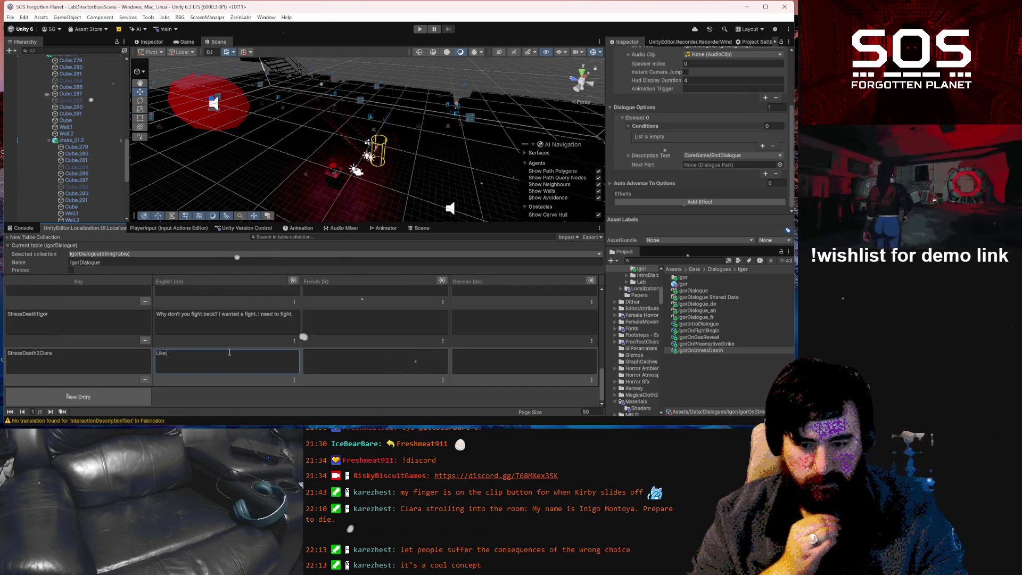
type("I was trying")
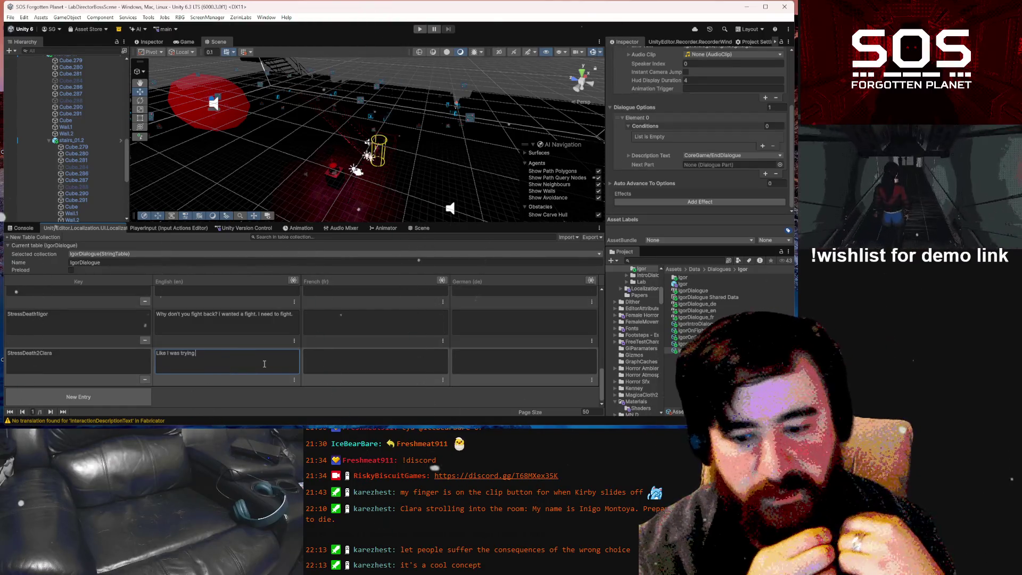
key("super")
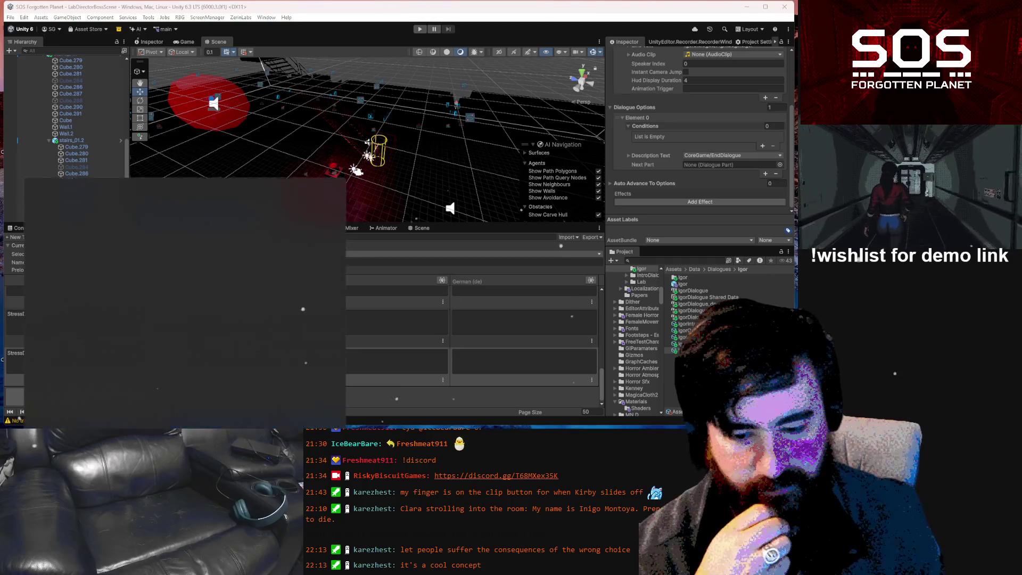
- Launch Paint and sketch a tree whose top node splits into A and B, each with lower nodes
type("paint")
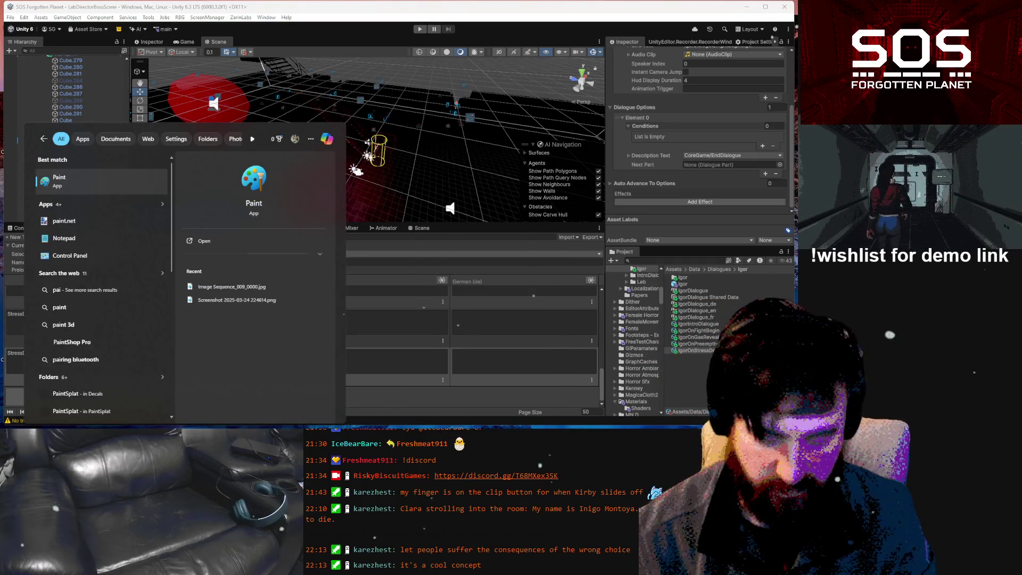
key("Return")
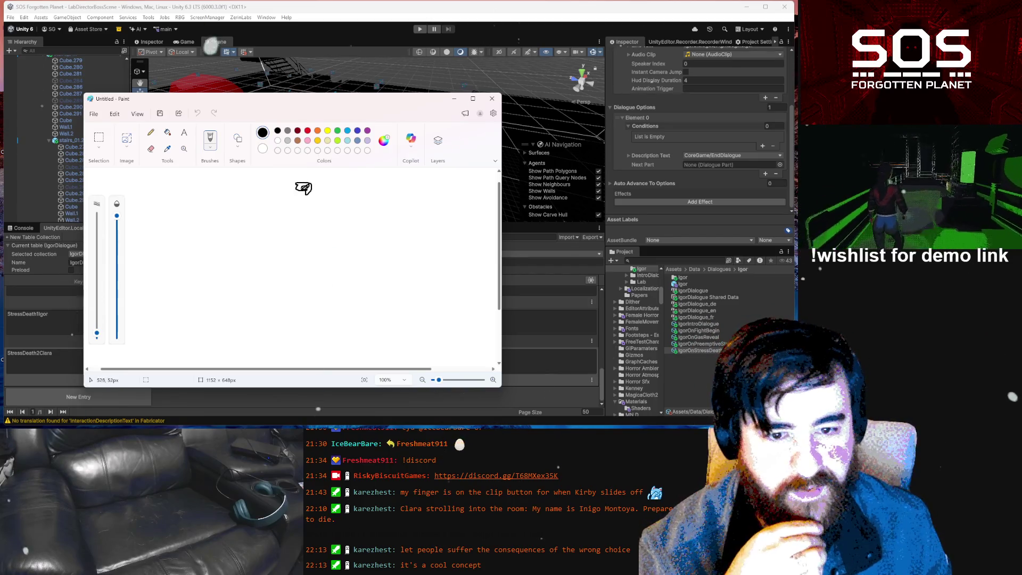
left_click_drag(305, 192, 255, 238)
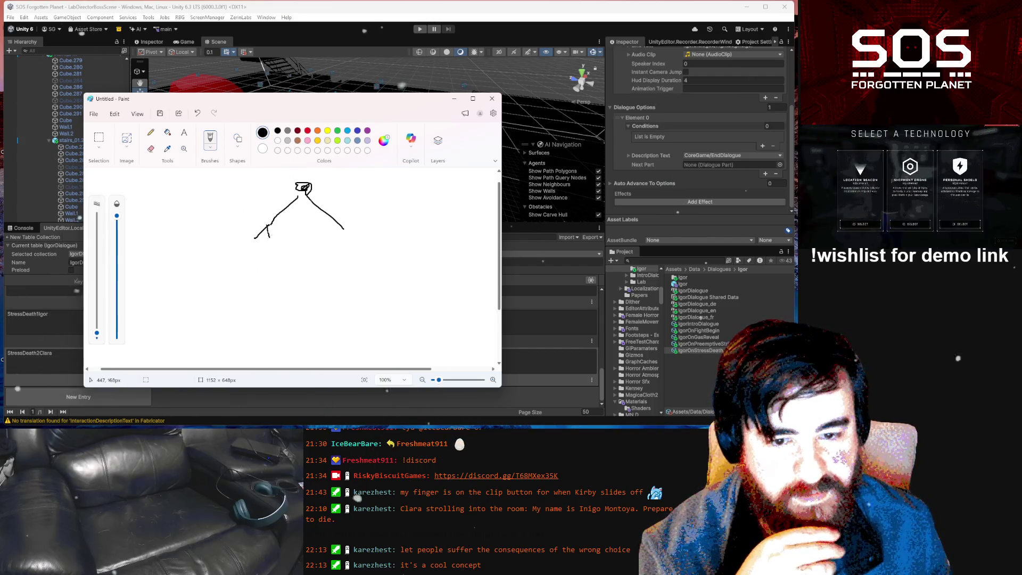
left_click_drag(346, 232, 347, 245)
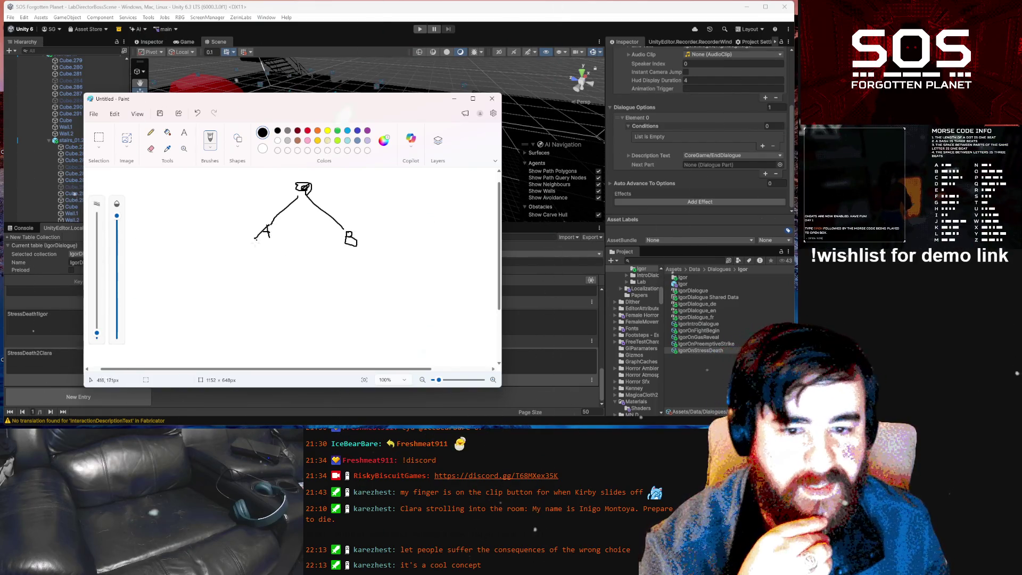
left_click_drag(254, 245, 200, 286)
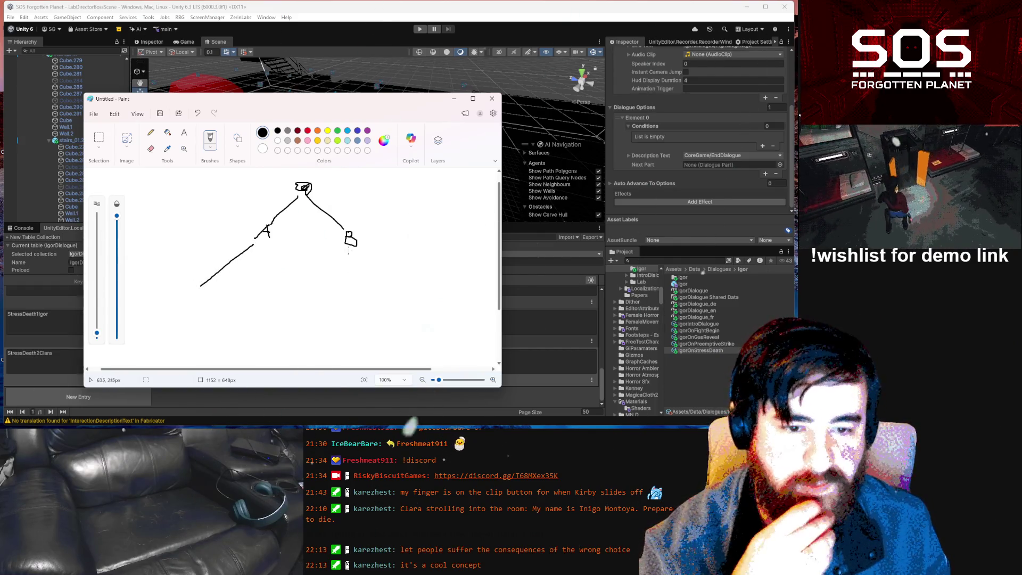
left_click_drag(346, 250, 312, 290)
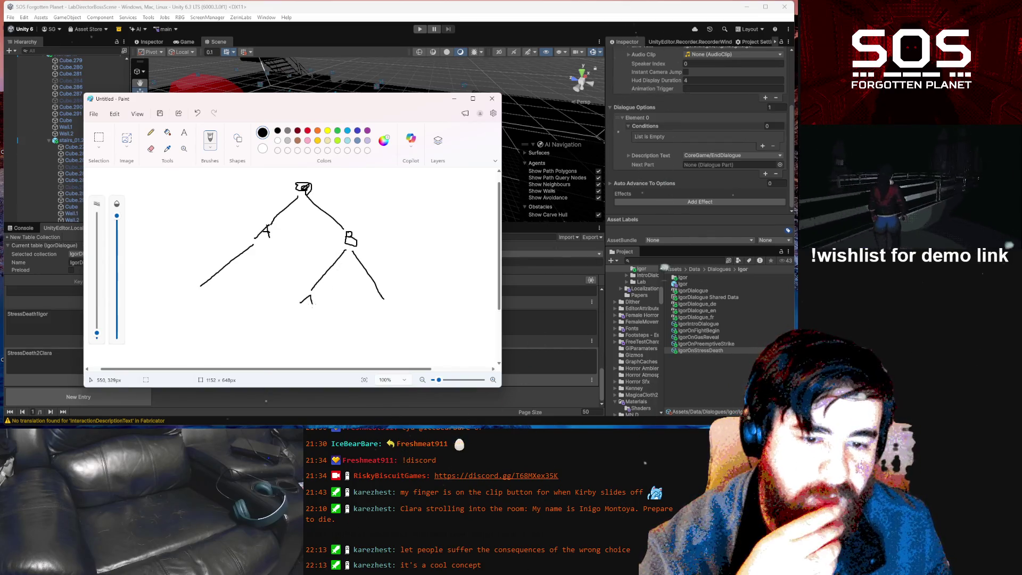
mouse_move(307, 290)
left_mouse_down()
mouse_move(268, 255)
mouse_move(194, 292)
mouse_move(210, 326)
mouse_move(217, 294)
left_mouse_up()
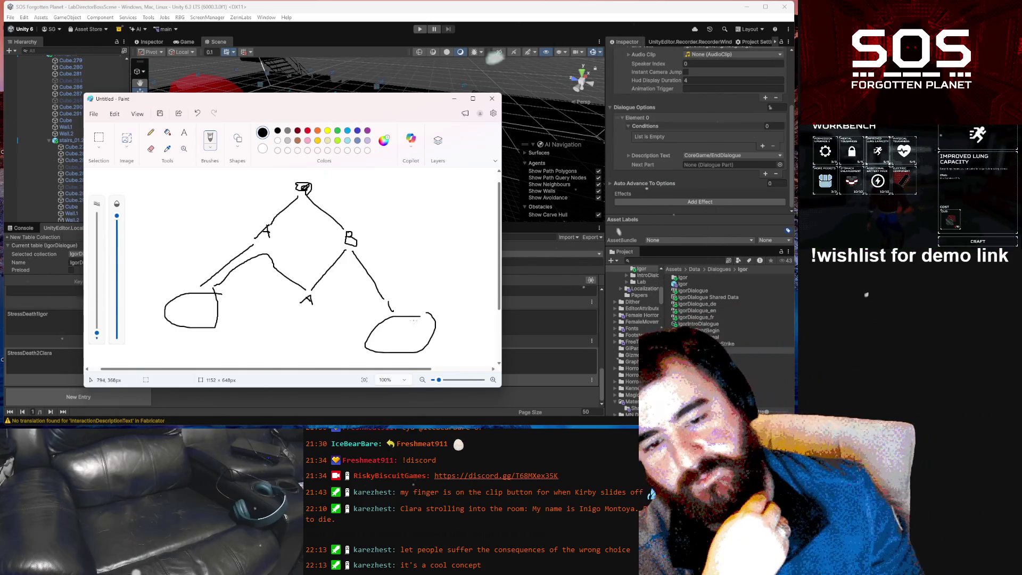
- Back in Unity, place the caret between '2' and 'Clara' in the StressDeath2Clara key
left_click(345, 30)
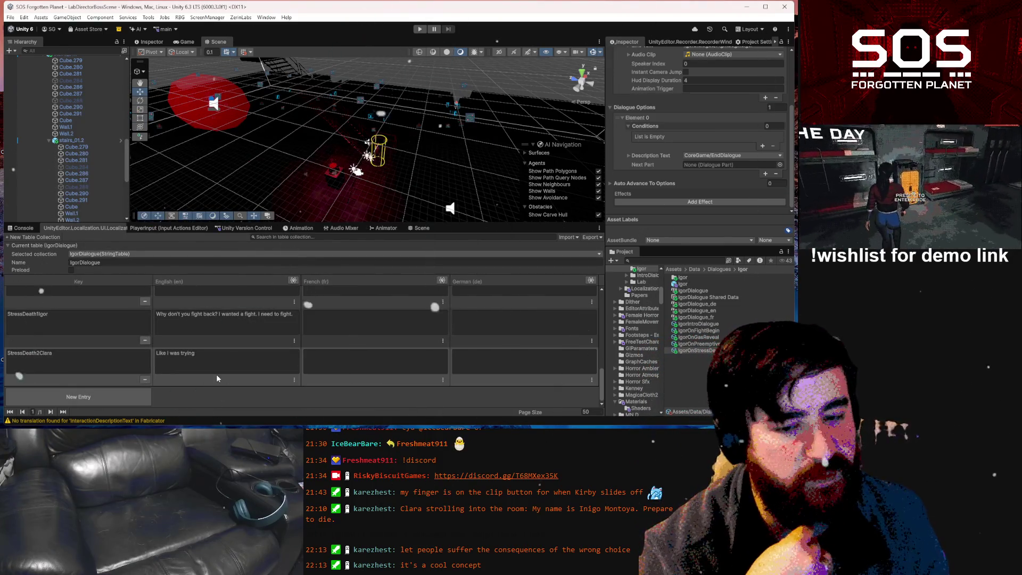
left_click(125, 363)
left_click(106, 364)
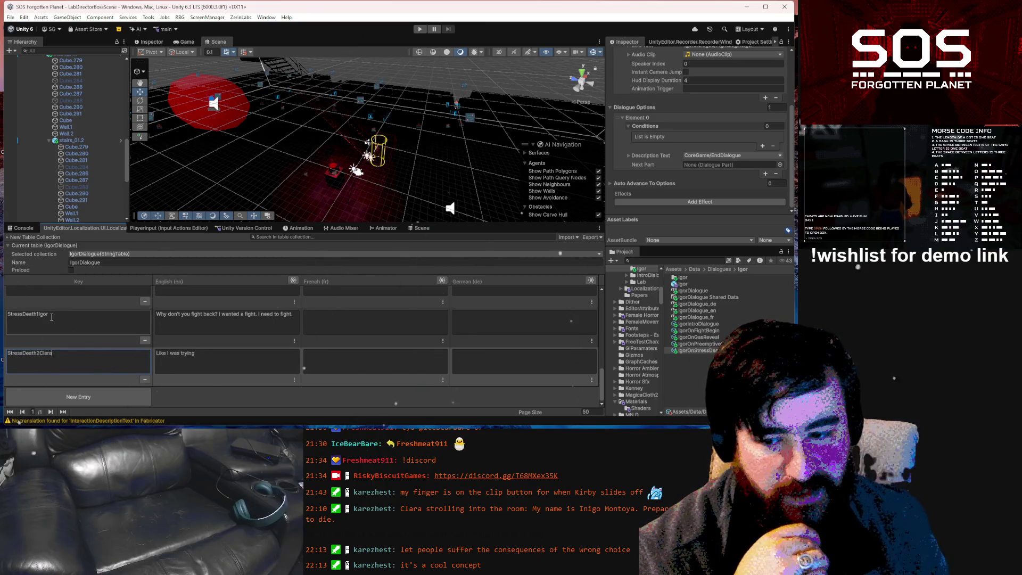
left_click(39, 355)
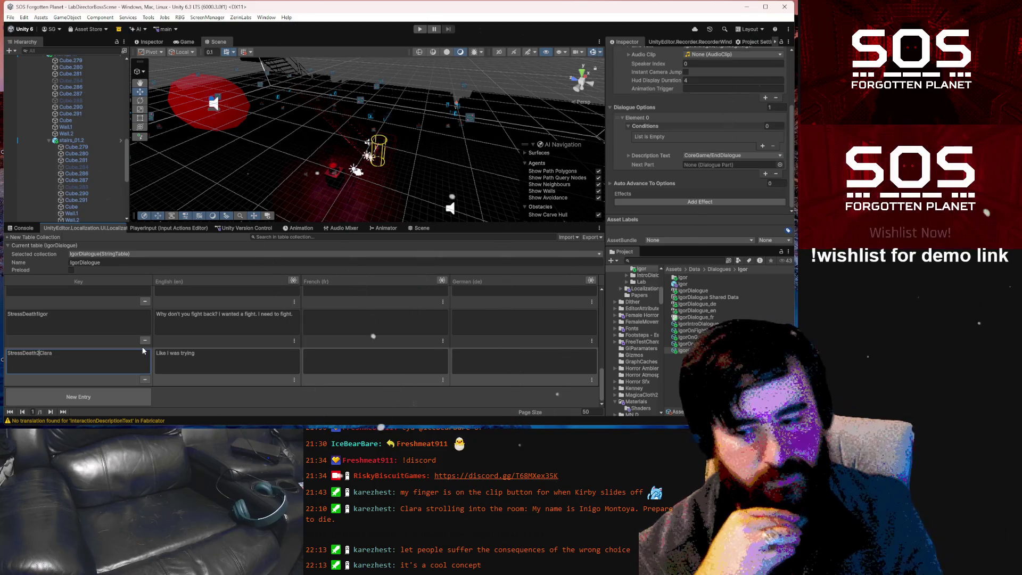
- Insert 'A' into the key, then continue Clara's English line with 'tell you' and her Redmont introduction
type("A")
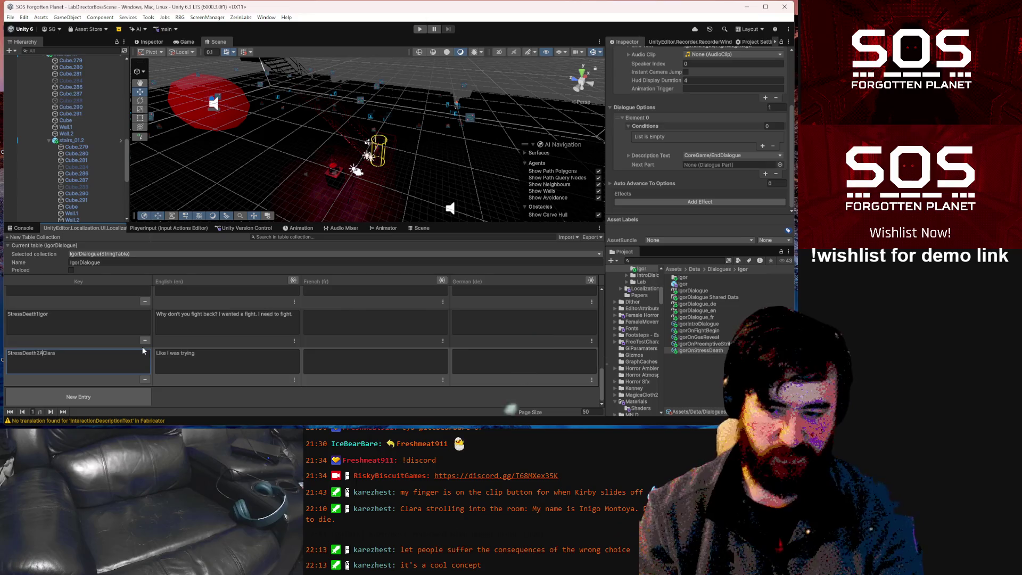
left_click(223, 354)
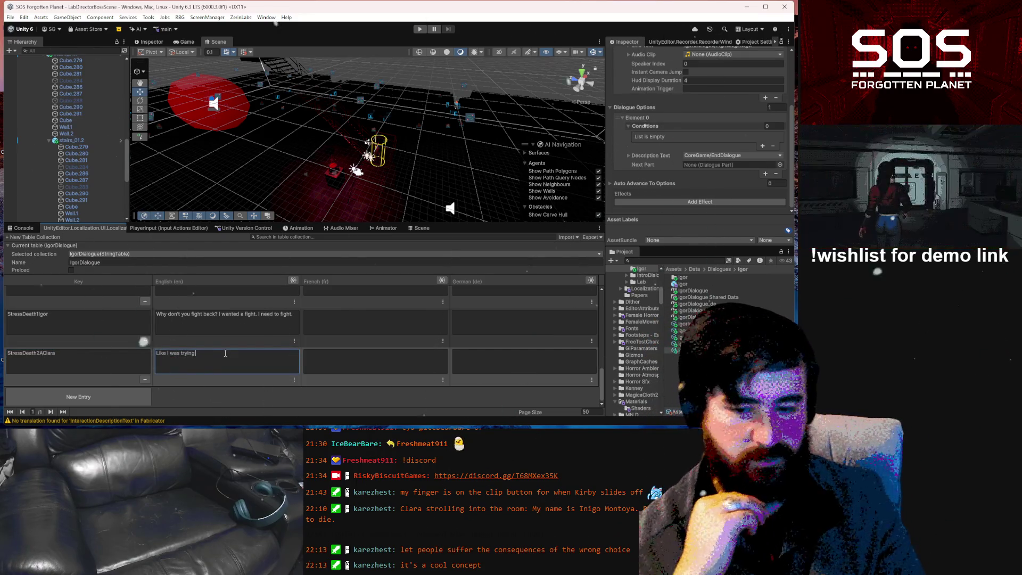
type(" tell ")
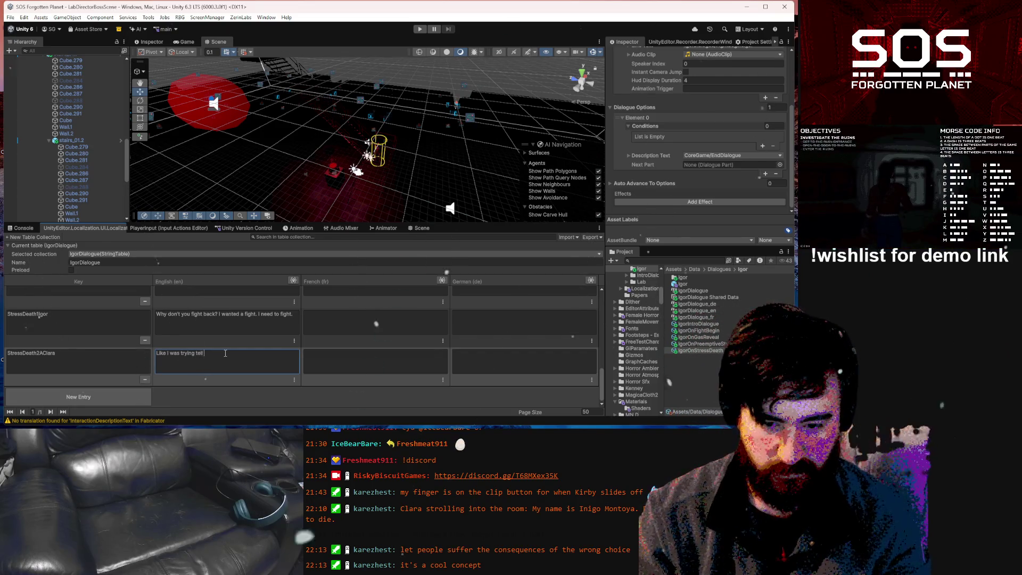
type("you")
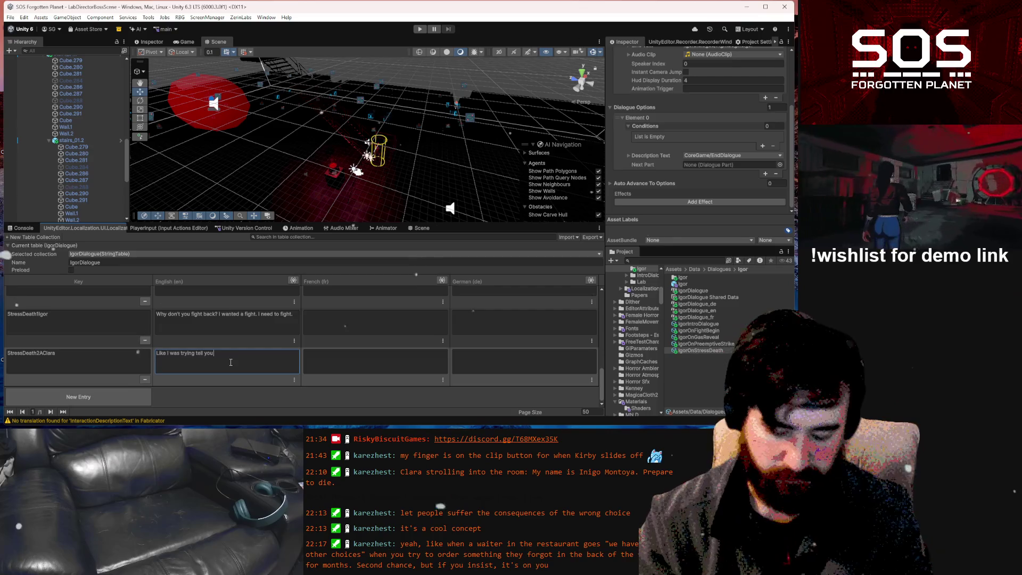
type("my r")
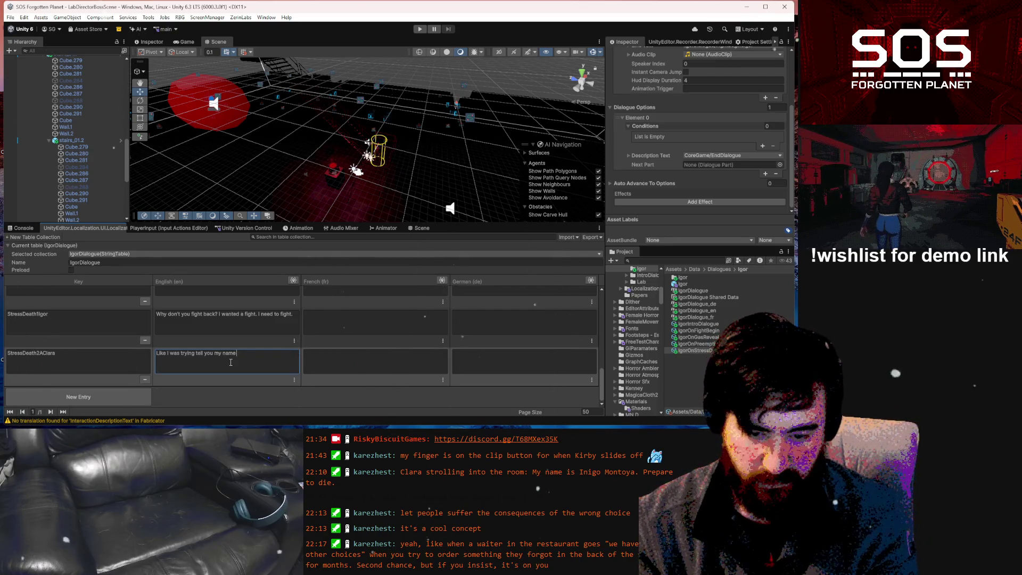
type(" is Clar")
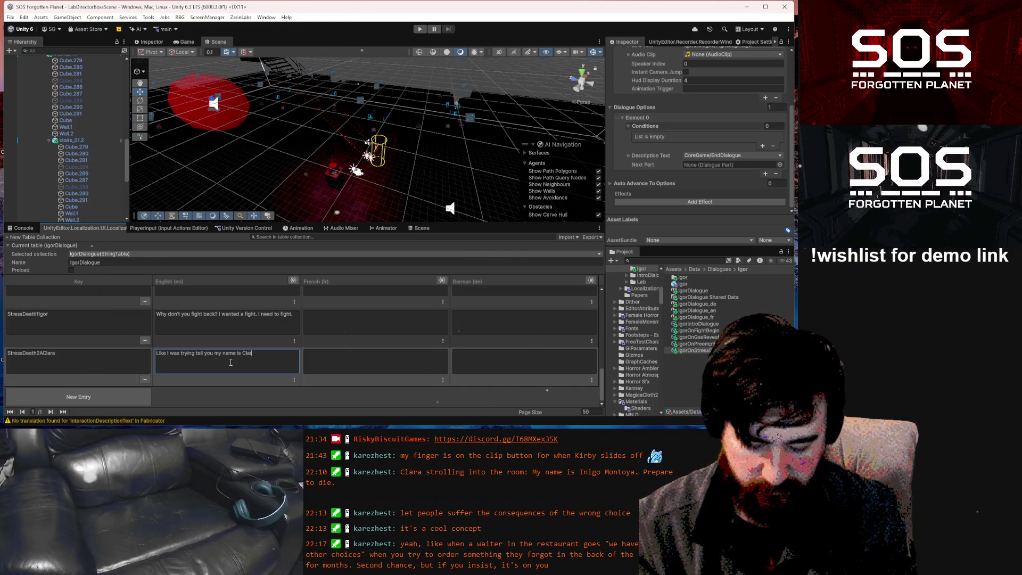
type("dmont")
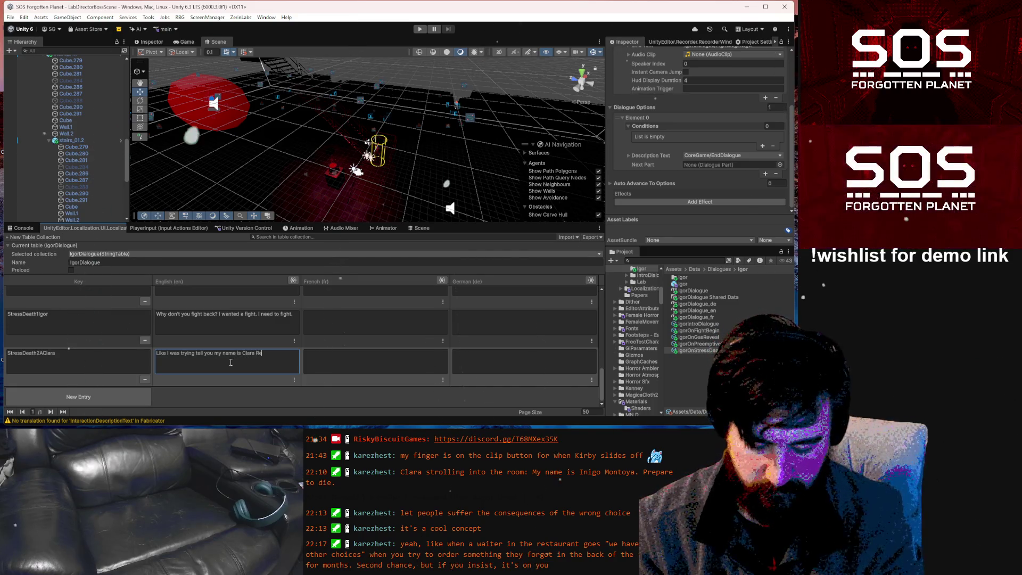
type(" and I")
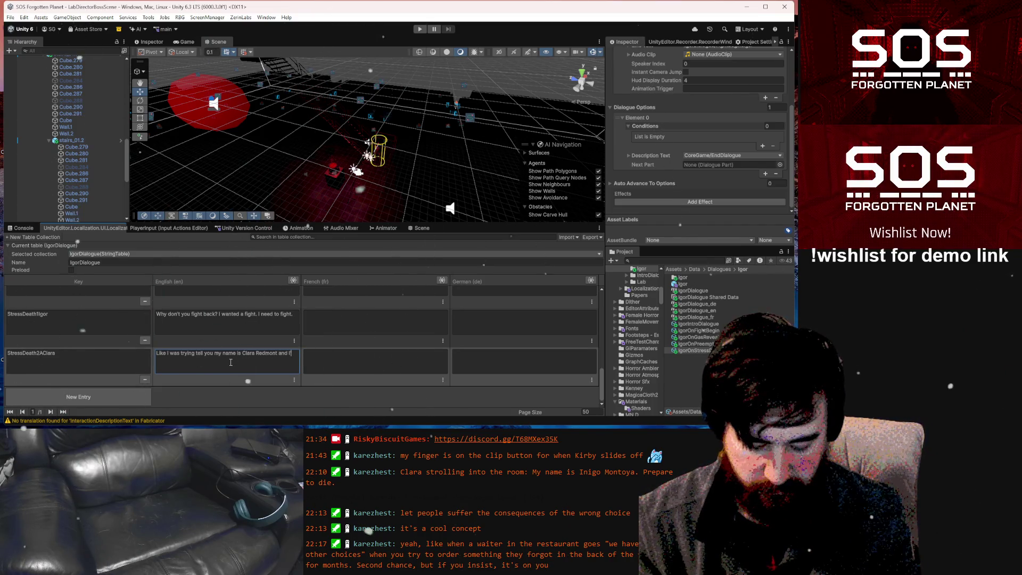
type(" here")
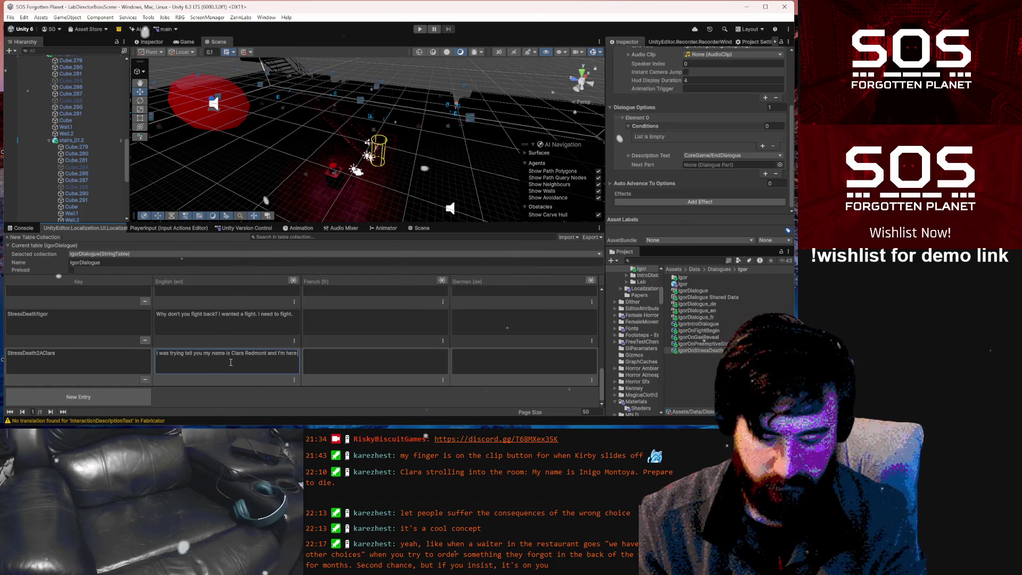
type(" to figure out wha")
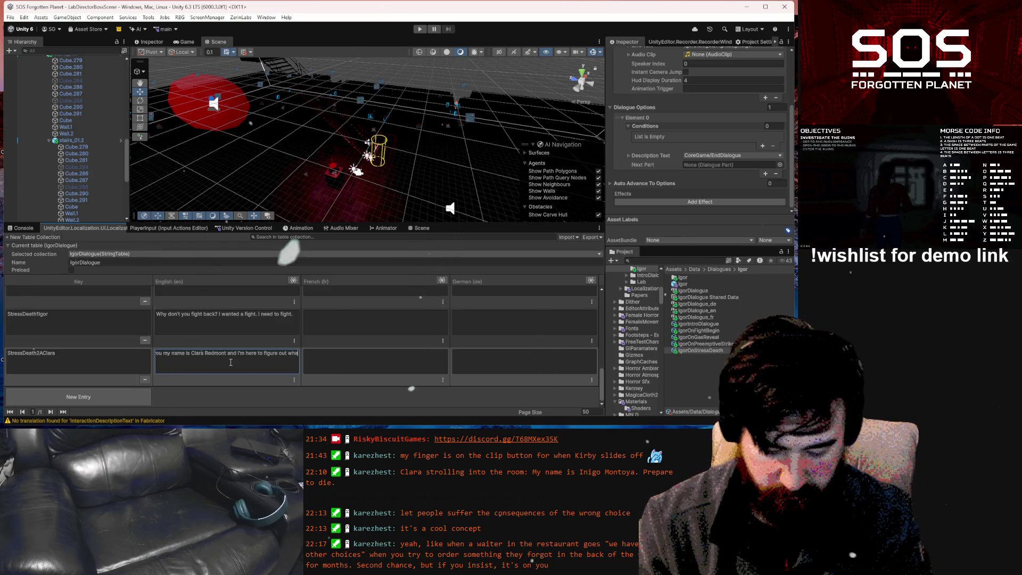
type("t happen")
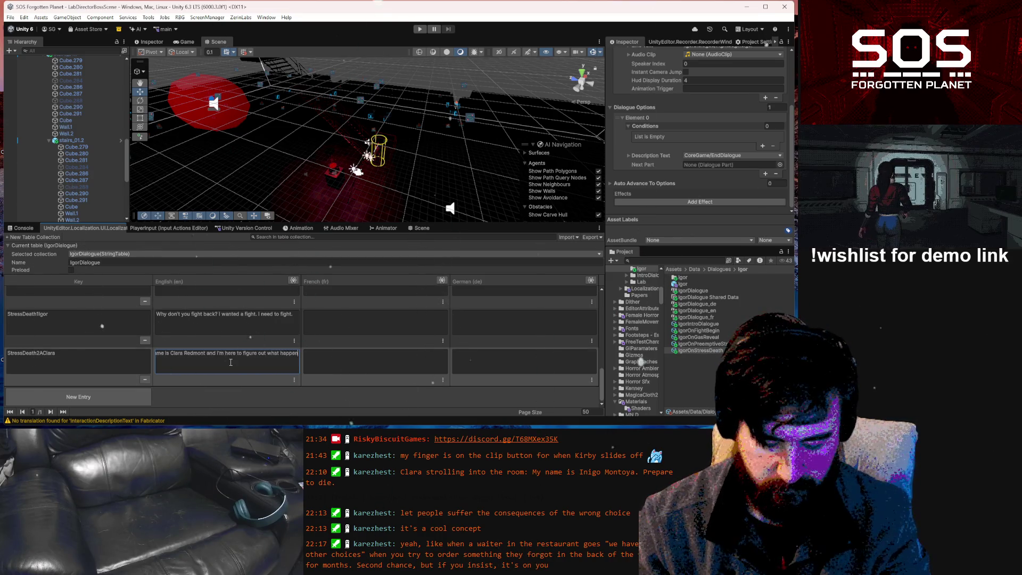
type(" here.")
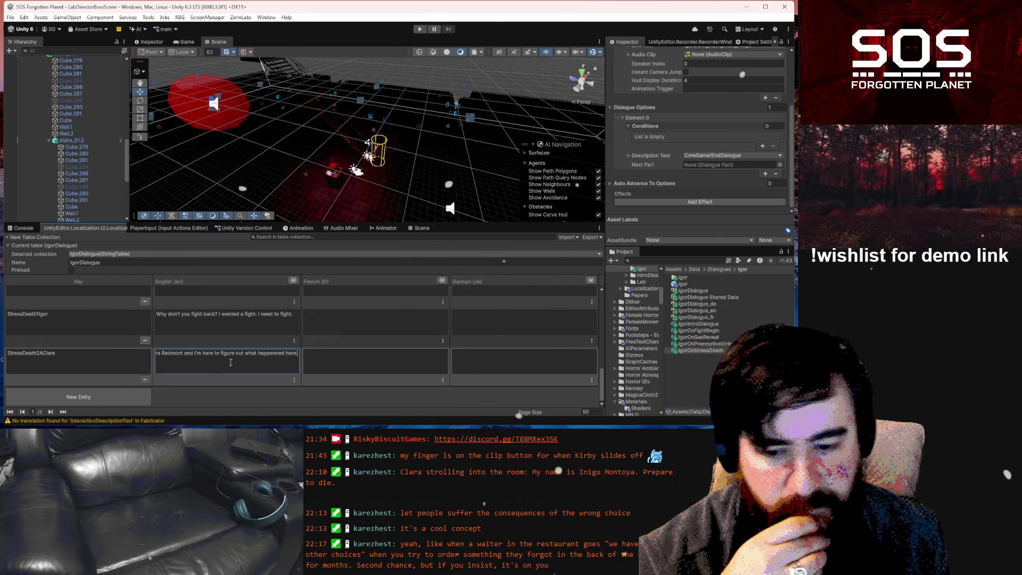
scroll(224, 364, "up", 5)
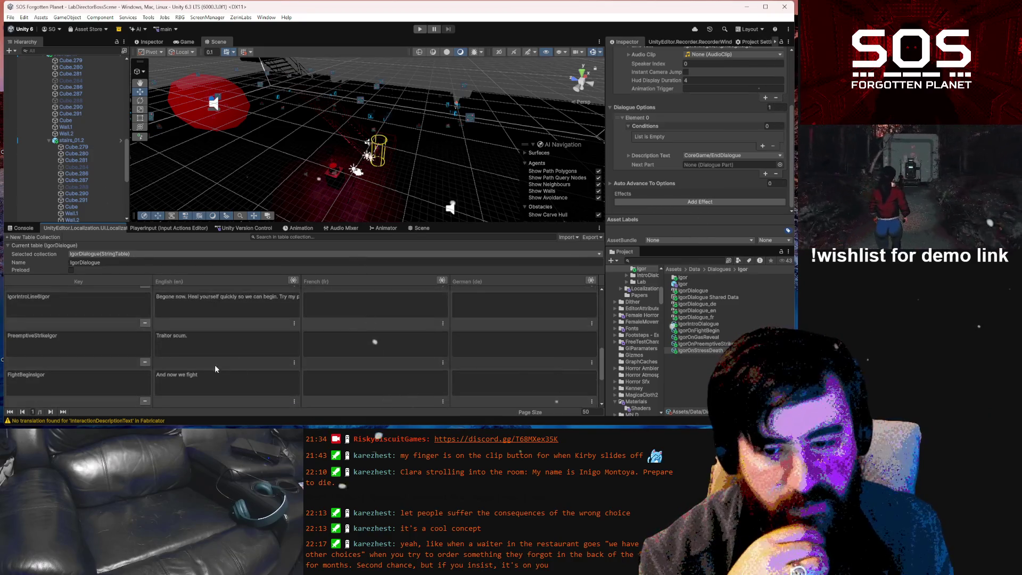
scroll(214, 367, "up", 1)
left_click(252, 363)
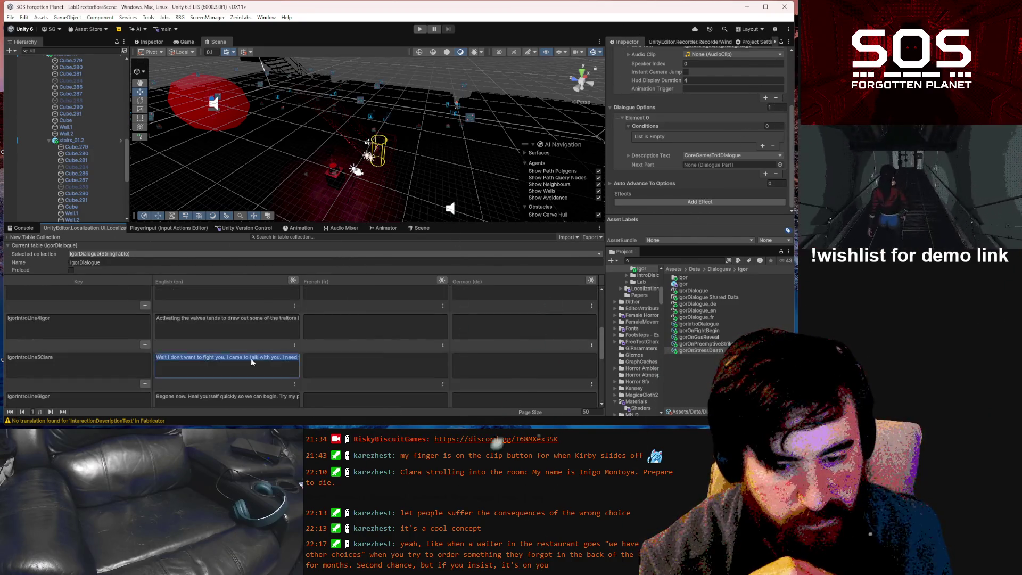
left_click_drag(252, 362, 298, 367)
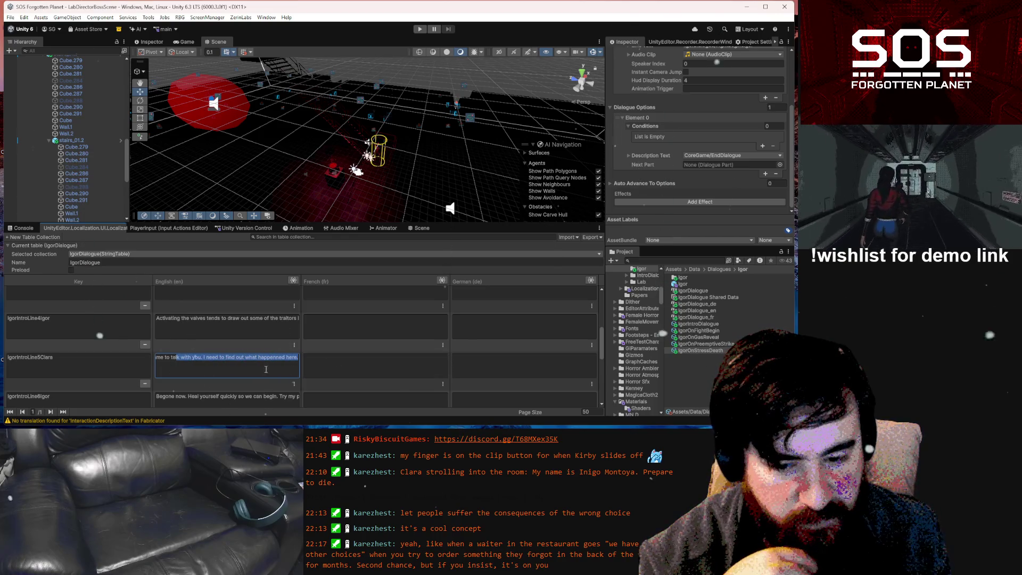
scroll(237, 373, "down", 10)
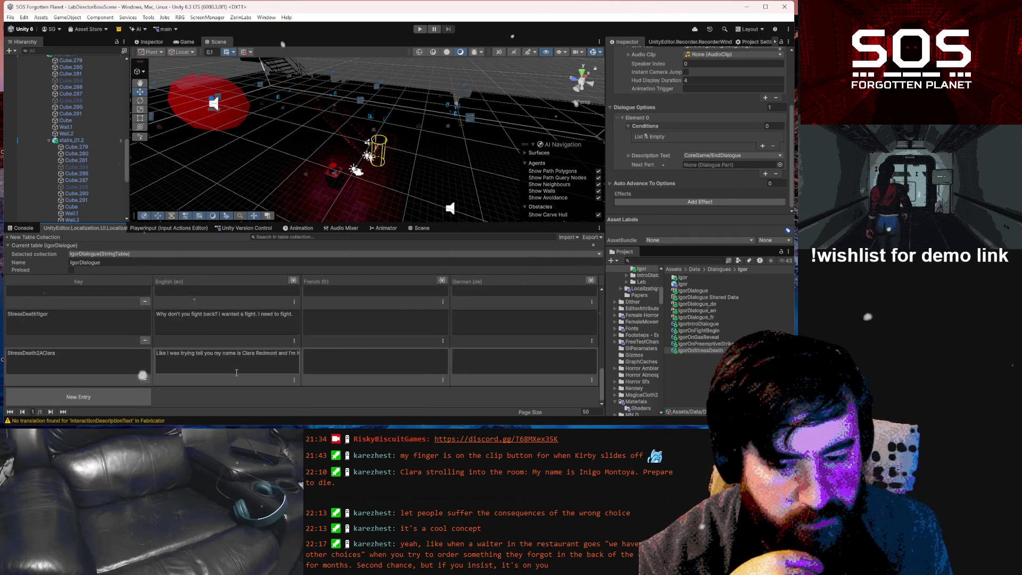
mouse_move(289, 354)
left_mouse_down()
mouse_move(332, 351)
mouse_move(198, 361)
left_mouse_up()
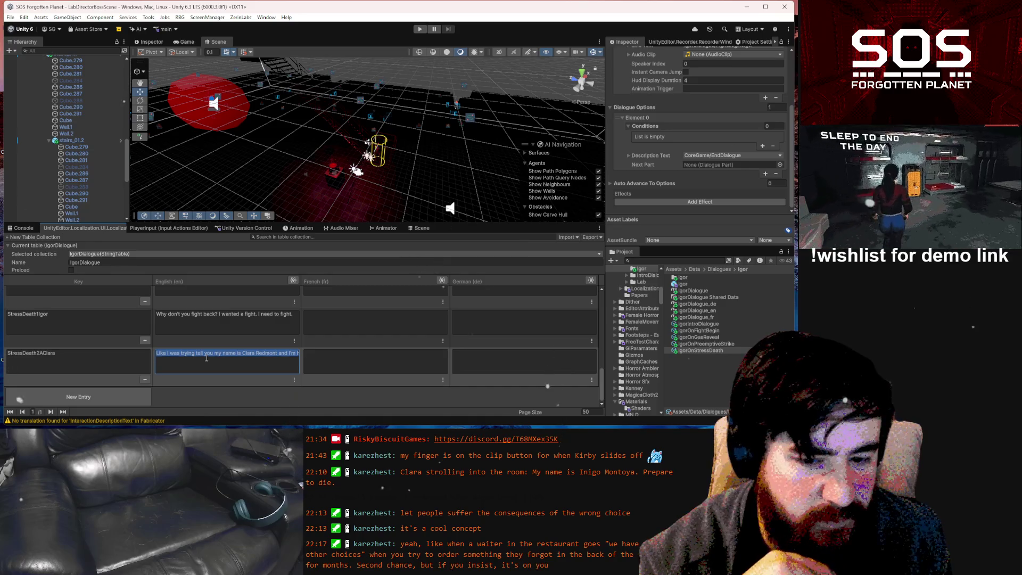
- Re-enter Clara's English line and cut the phrase 'my name is Clara Redmont'
left_click(212, 359)
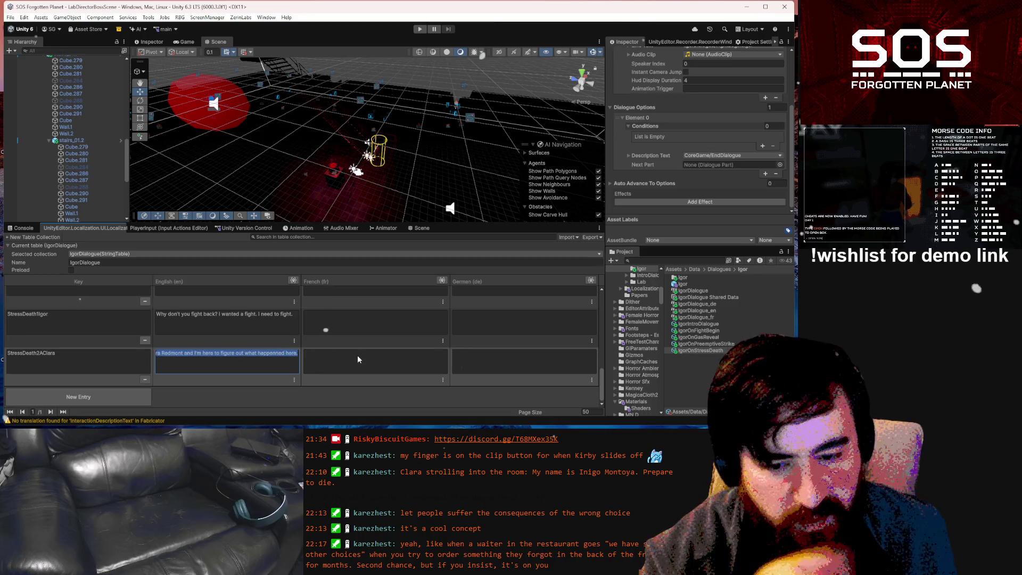
type("Like I was trying tell you")
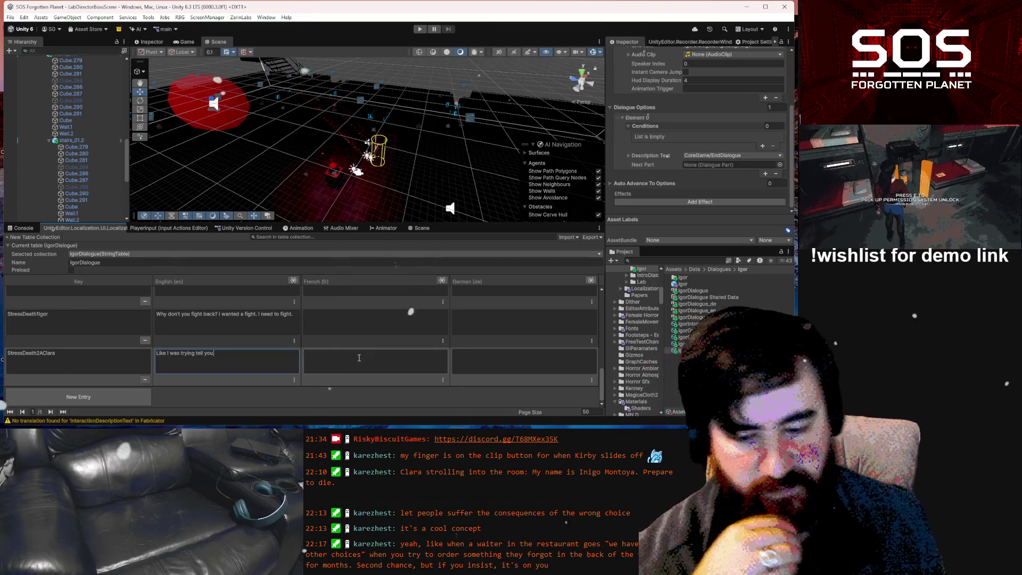
type(" my name is Clara Redmont and I'm h")
key("ctrl+a")
left_click(281, 353)
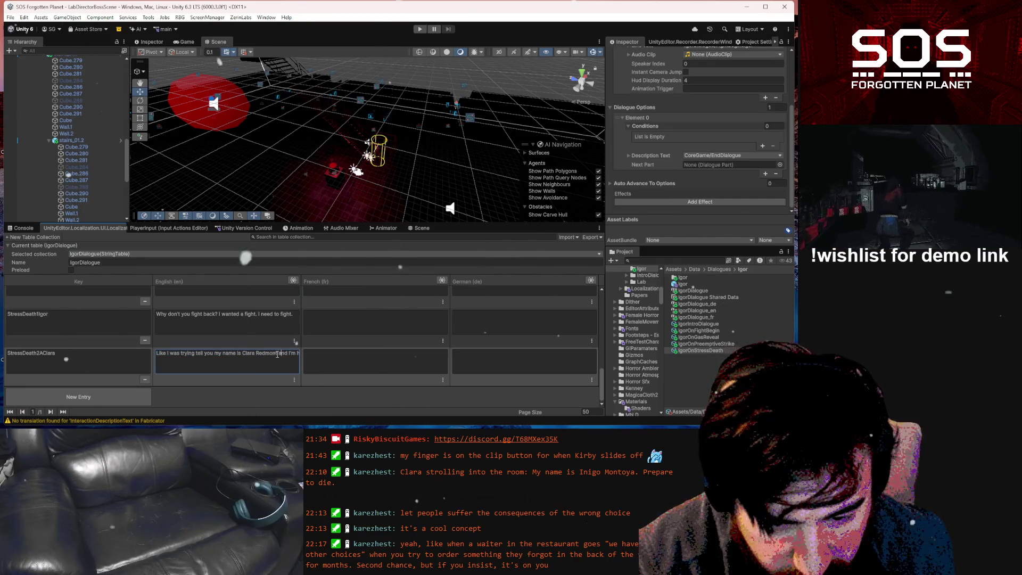
left_click_drag(257, 354, 214, 353)
key("BackSpace")
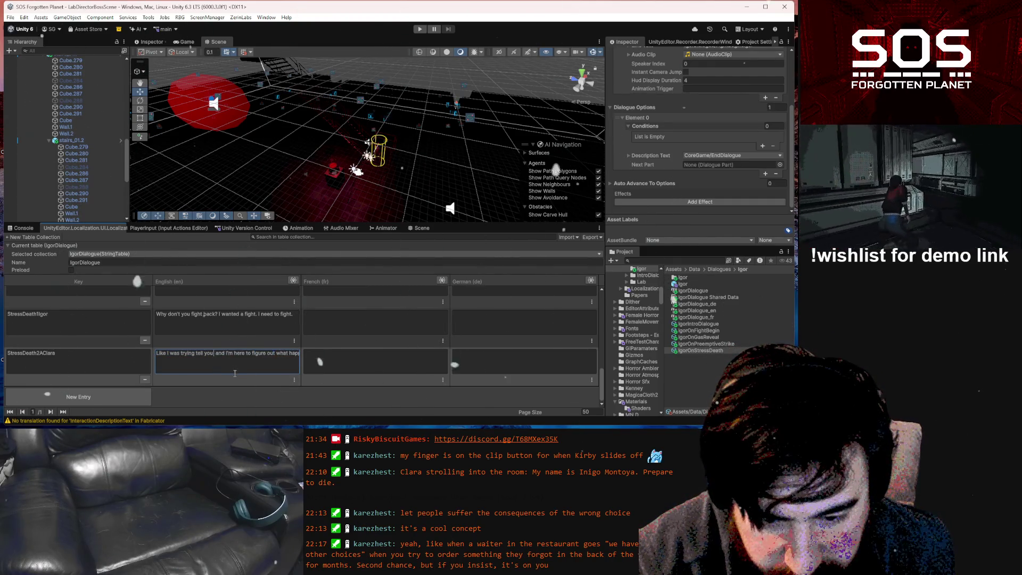
- Remove 'and', add ', I don't want to fight', and widen the English column
double_click(220, 353)
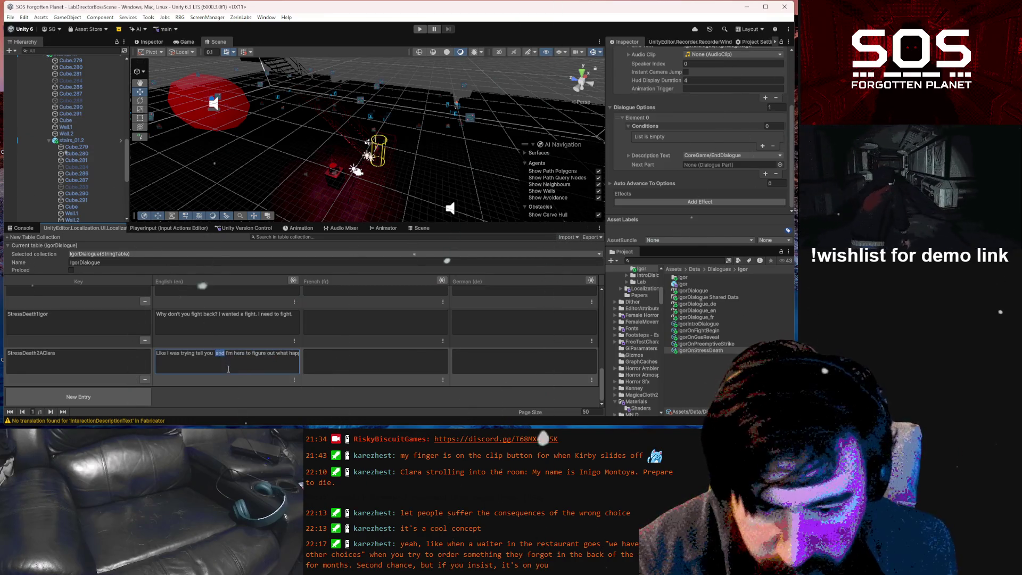
key("BackSpace")
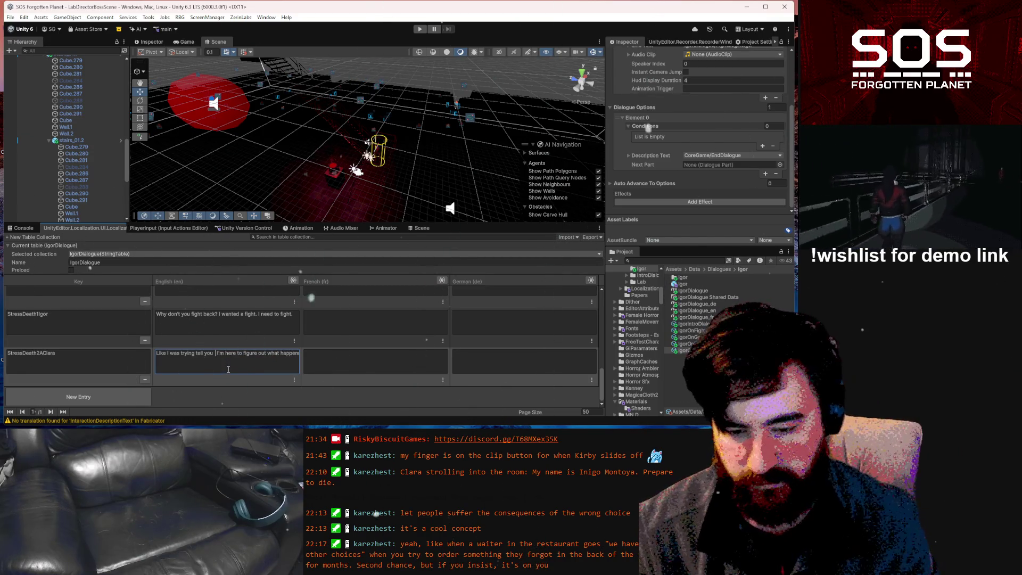
key("BackSpace")
type(", I don't wa")
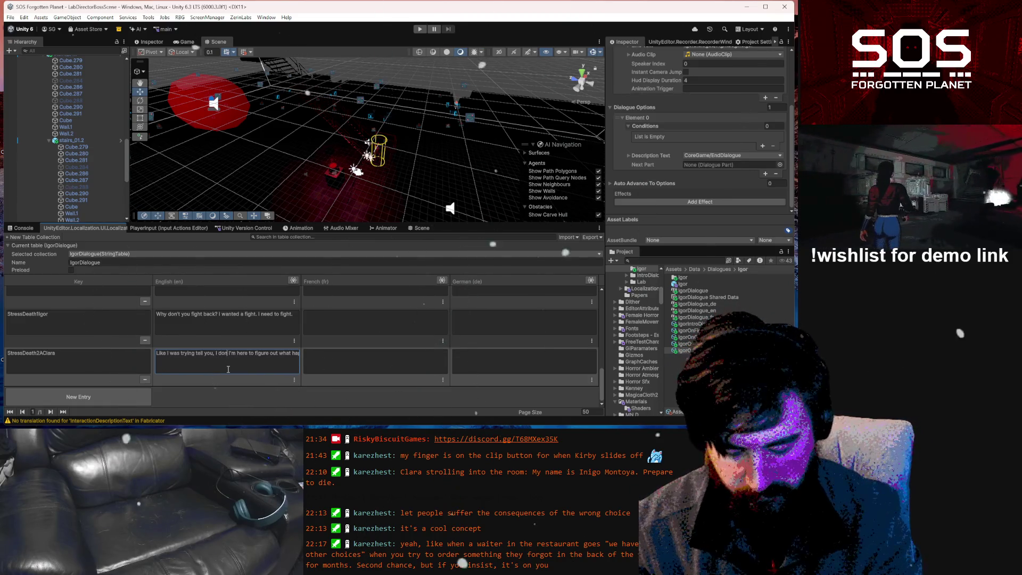
type("nt to ")
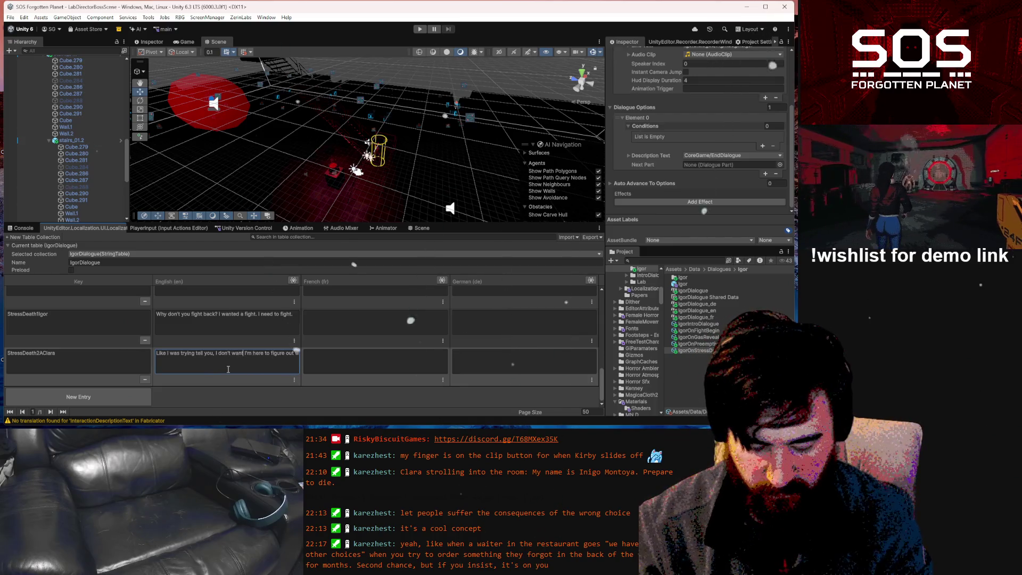
type("fight")
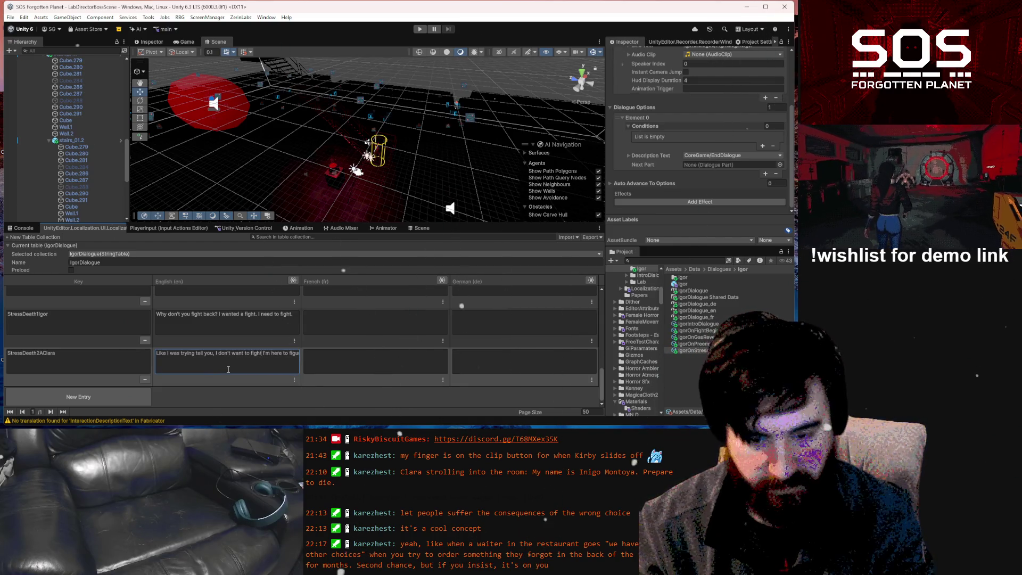
mouse_move(301, 277)
left_mouse_down()
mouse_move(559, 278)
mouse_move(535, 278)
left_mouse_up()
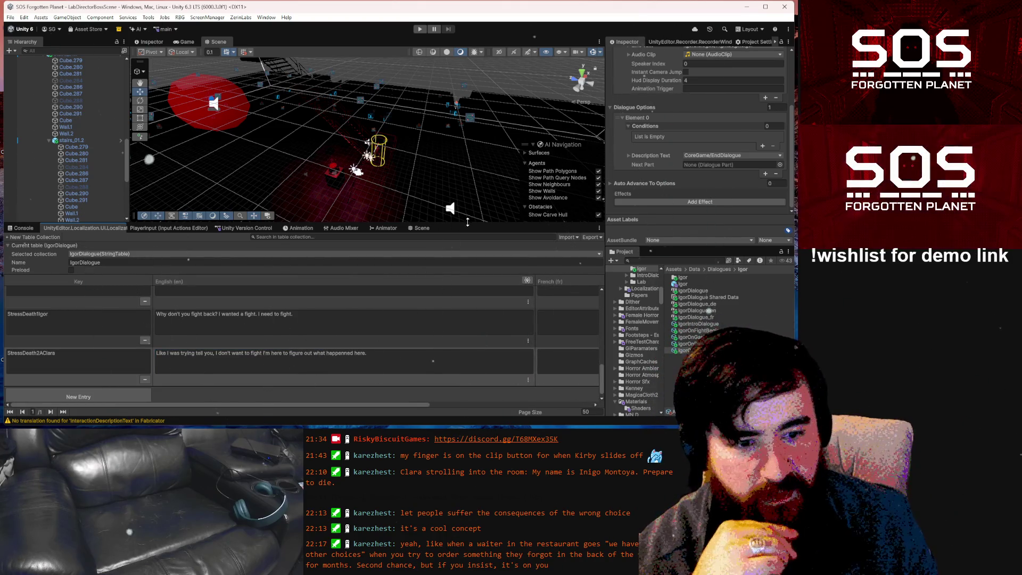
- Enlarge the table area and end Clara's English line with a period
left_click_drag(467, 222, 465, 198)
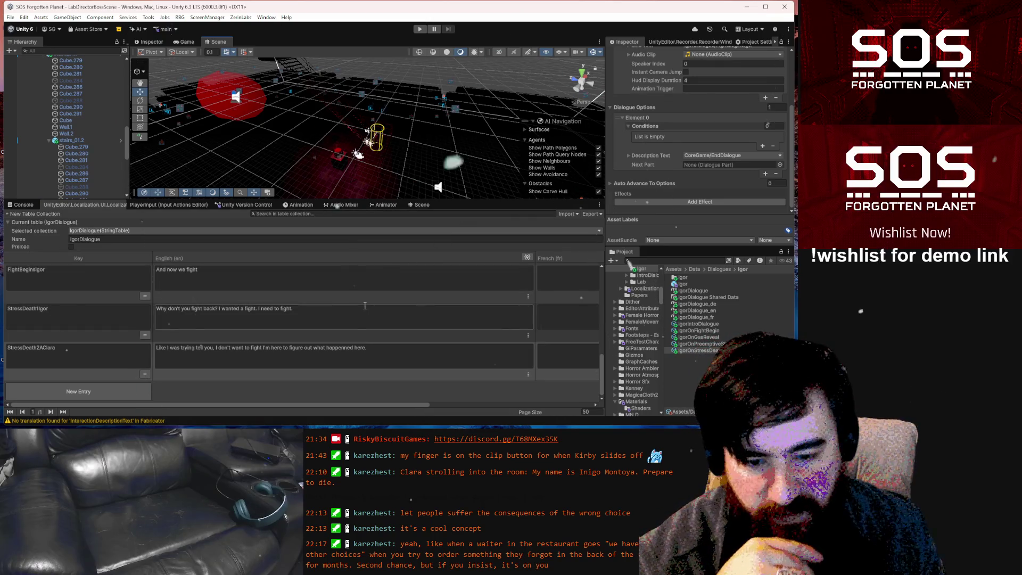
left_click(263, 348)
left_click(262, 348)
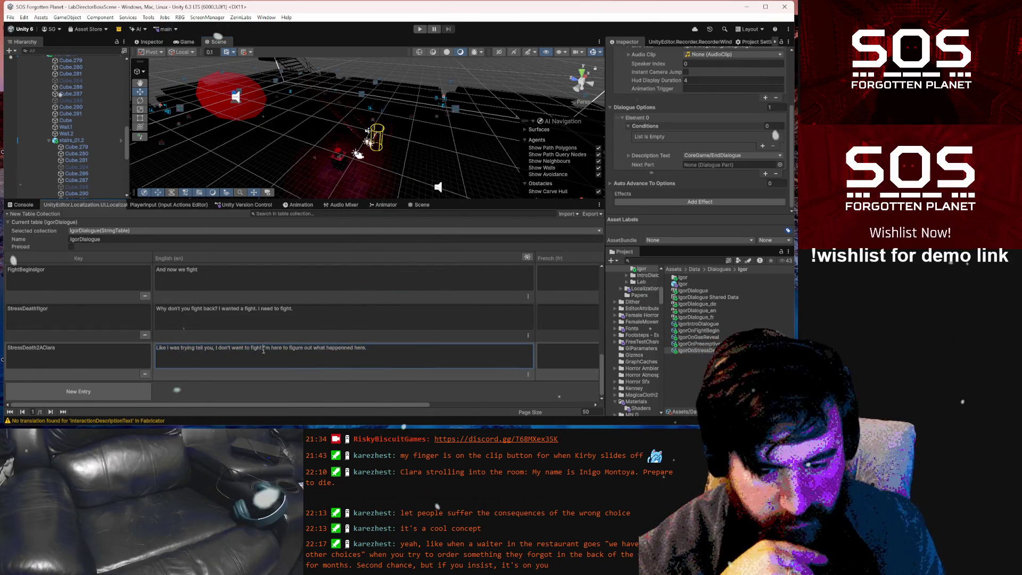
type(".")
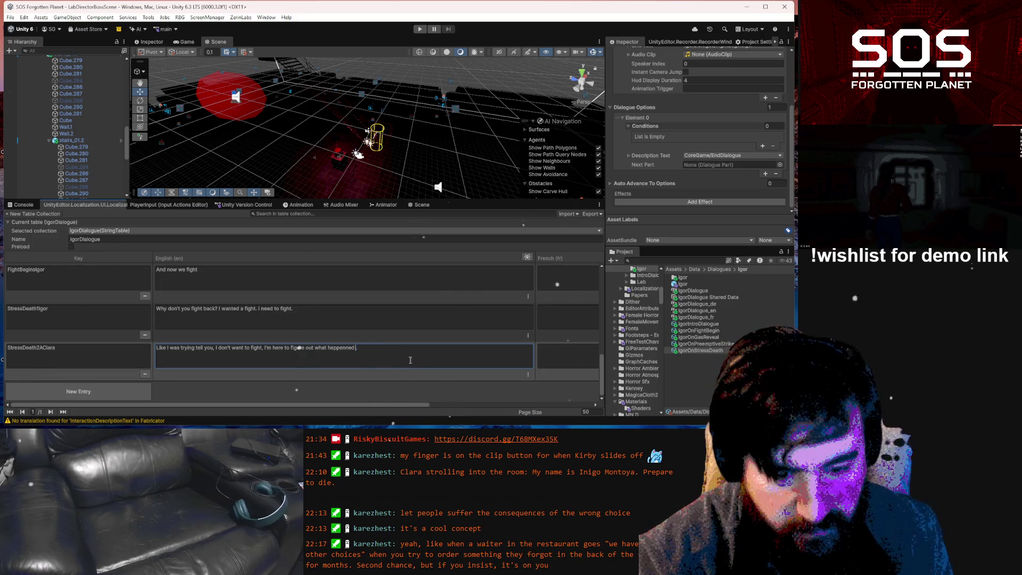
- Rename the key back to StressDeath2Clara and add a new table entry
left_click(43, 348)
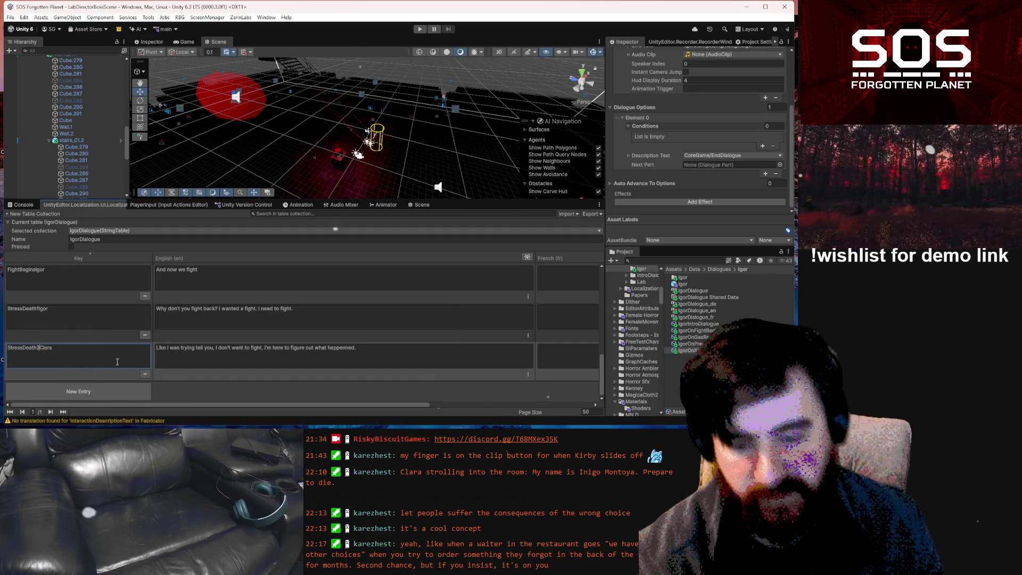
left_click(137, 394)
left_click(122, 349)
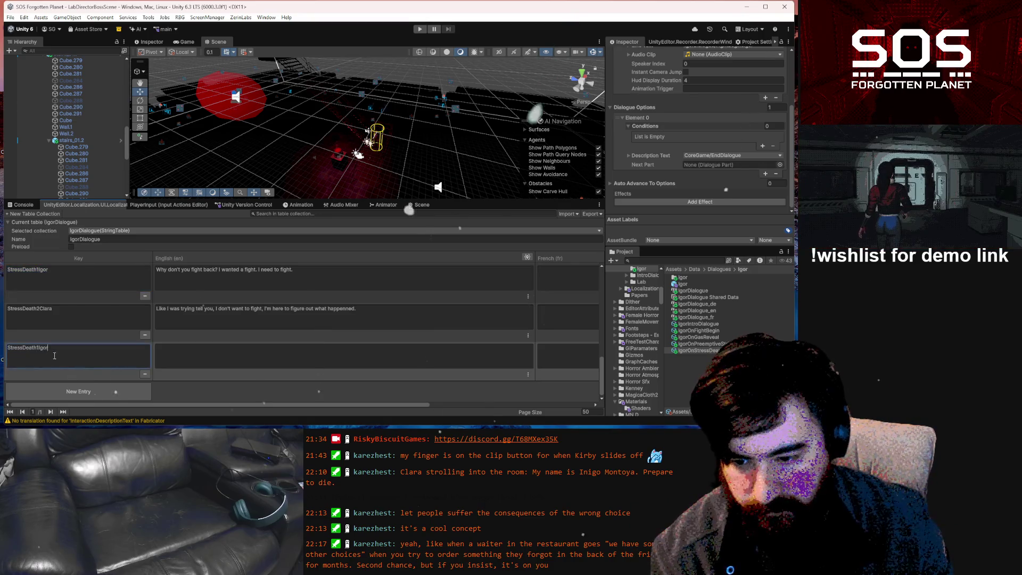
- Change the new key's digit from 1 to 3, making StressDeath3Igor, and begin its English text
type("StressDeath1Igor")
key("Left")
key("Left")
key("Left")
key("BackSpace")
type("3")
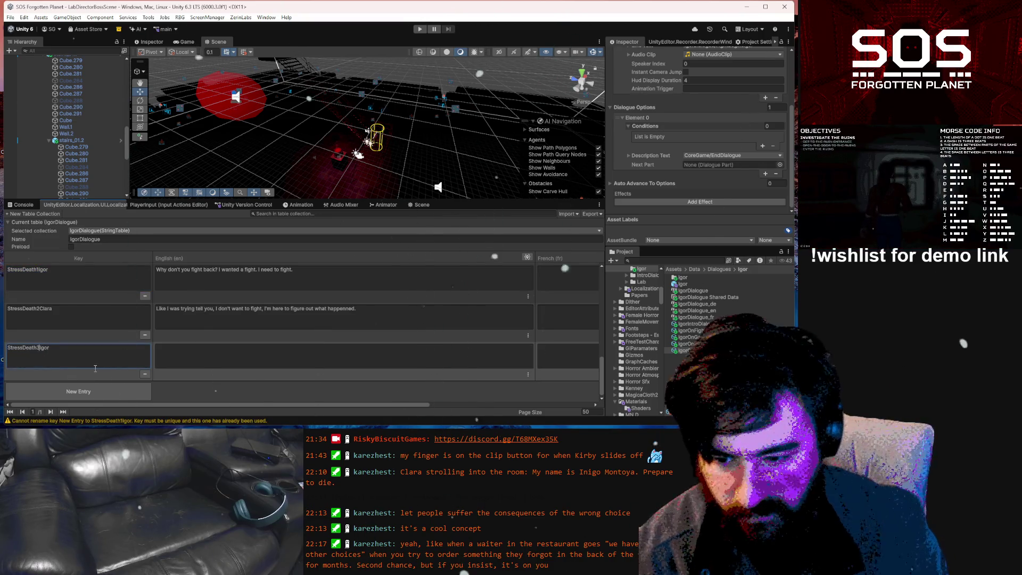
left_click(192, 345)
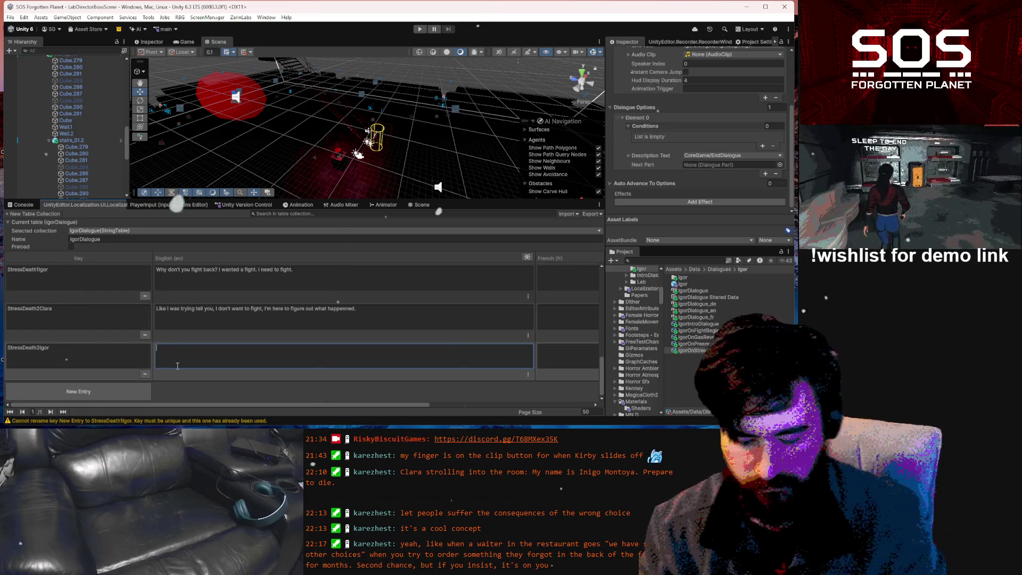
type("Are")
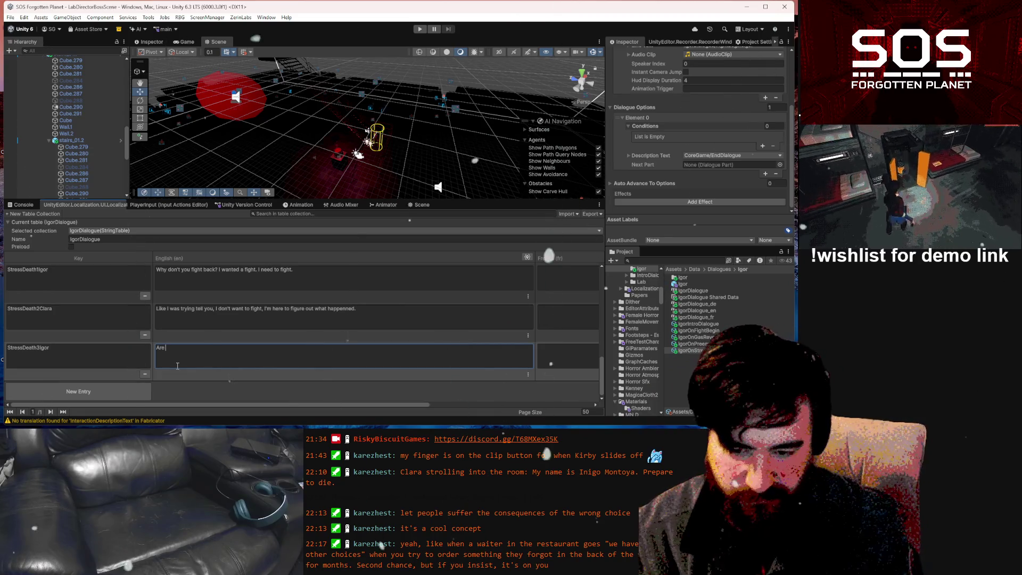
- Replace 'Are' with 'You're a spy then?' in StressDeath3Igor's English cell, fixing typos
key("BackSpace")
key("BackSpace")
key("BackSpace")
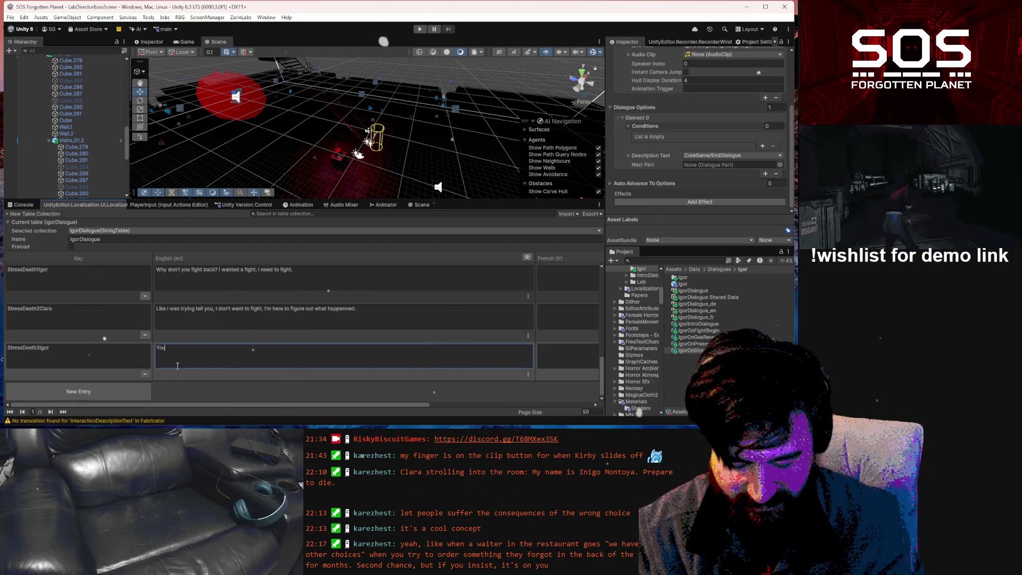
type("'re a ")
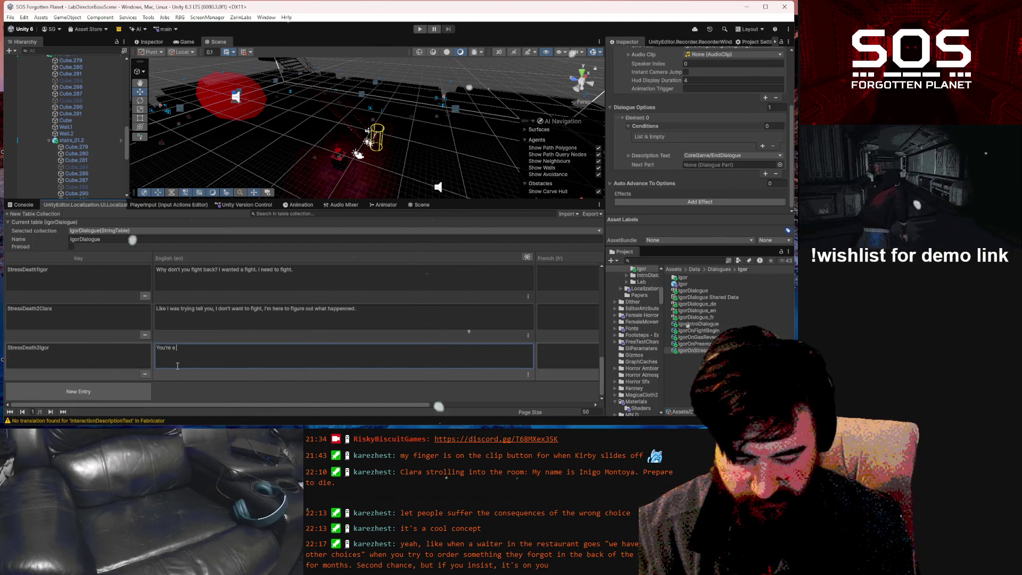
type("spy then?")
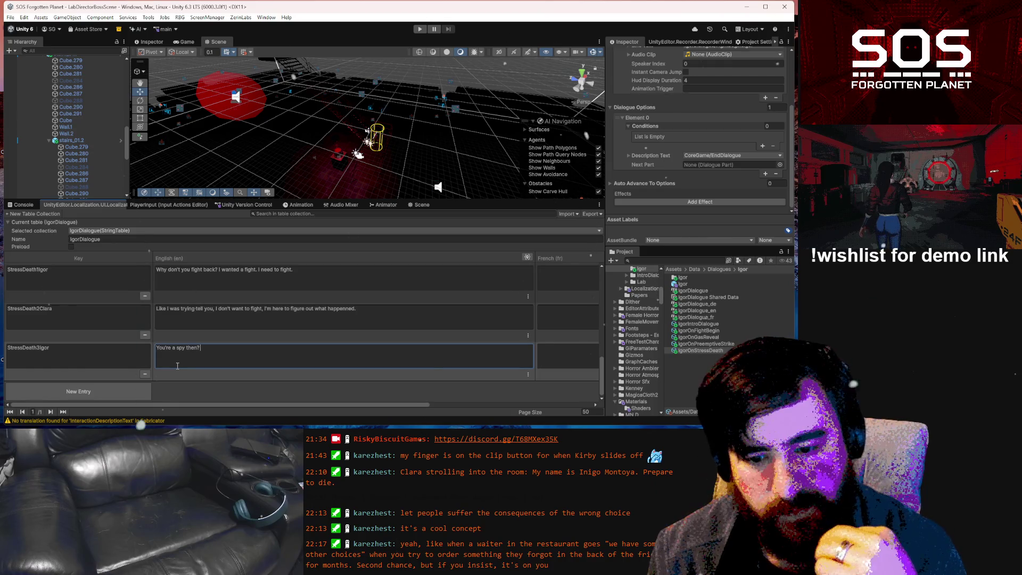
type("Who a")
type("re")
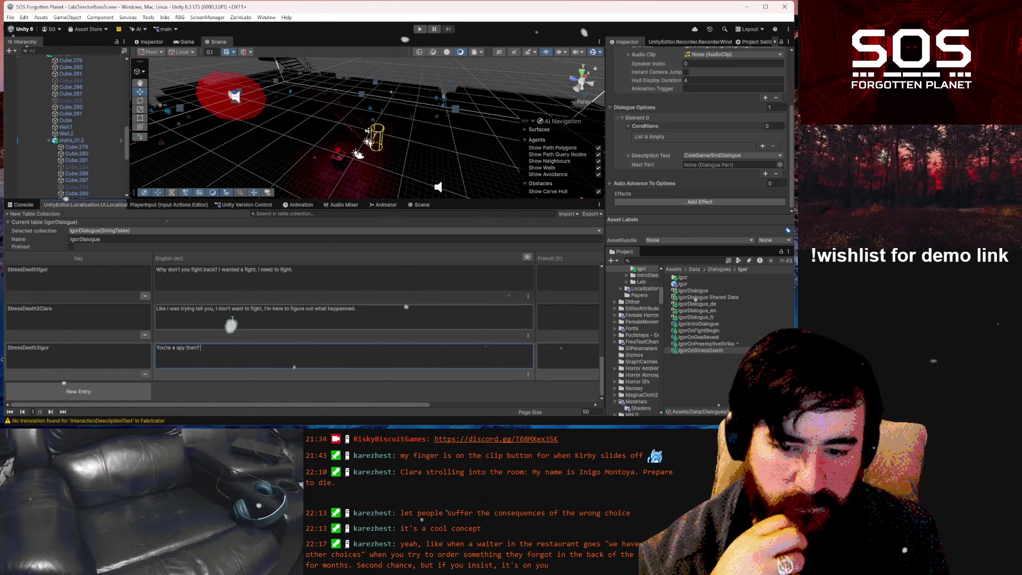
left_click(172, 347)
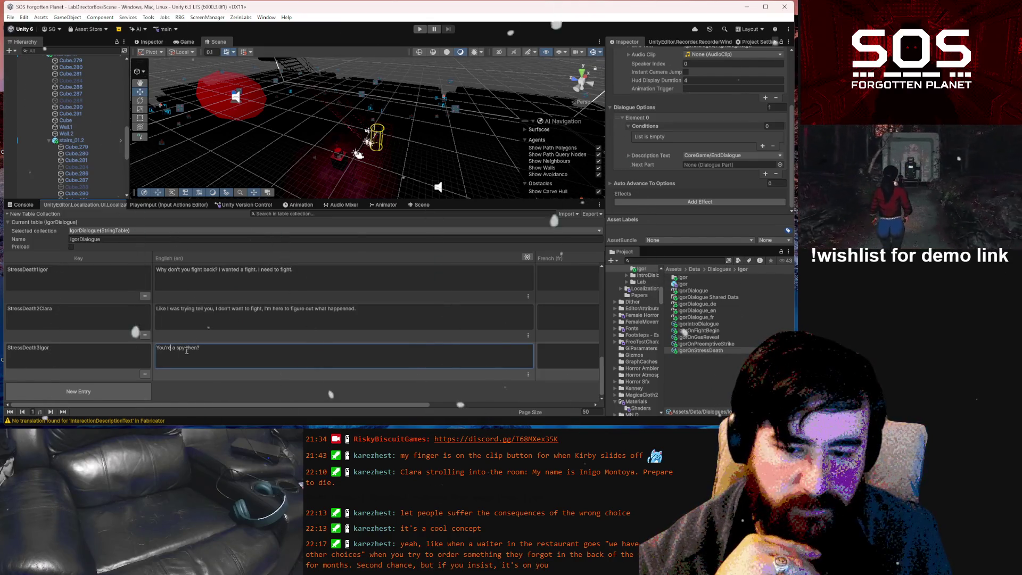
type("a")
left_click(215, 349)
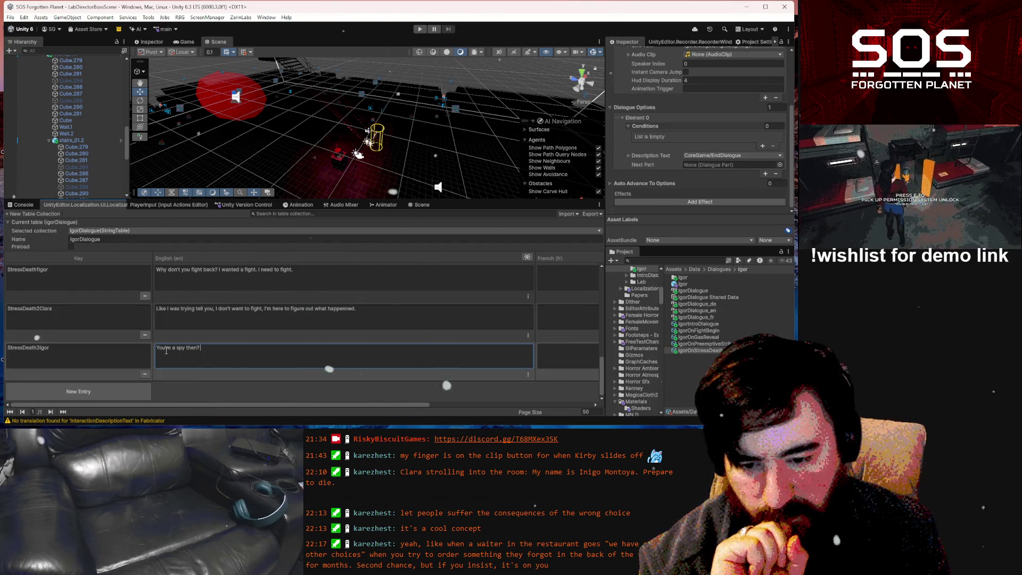
- Open the line with 'So you're' and add 'Who are you and who do you serve'
key("Home")
key("Delete")
type("So y")
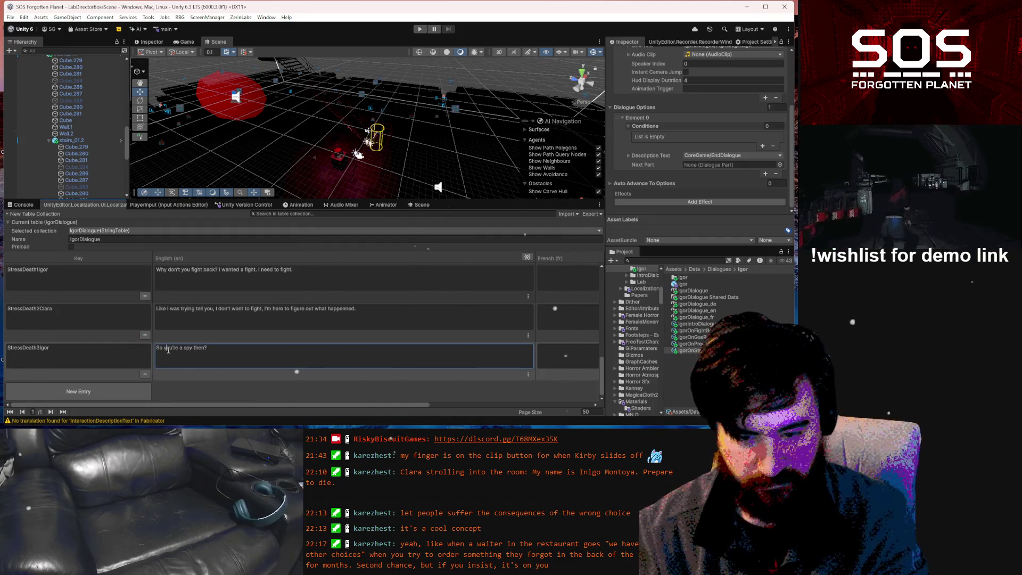
left_click(219, 354)
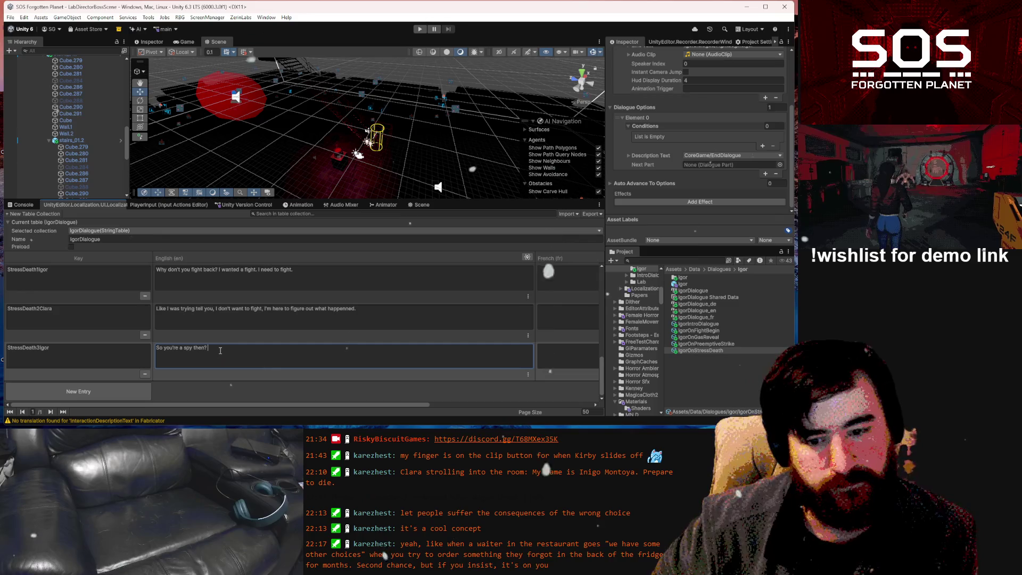
type("W")
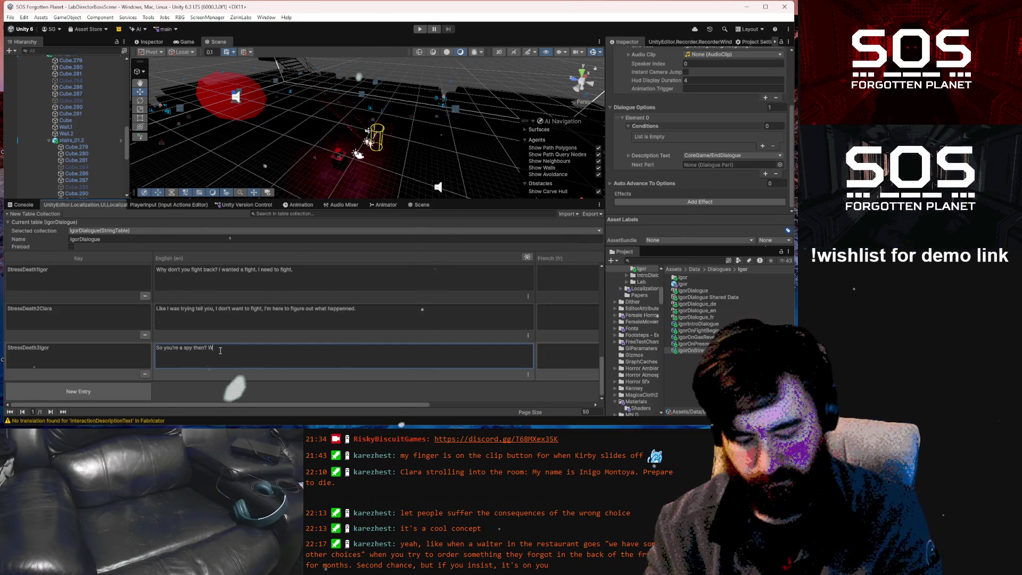
type("ho do you serve")
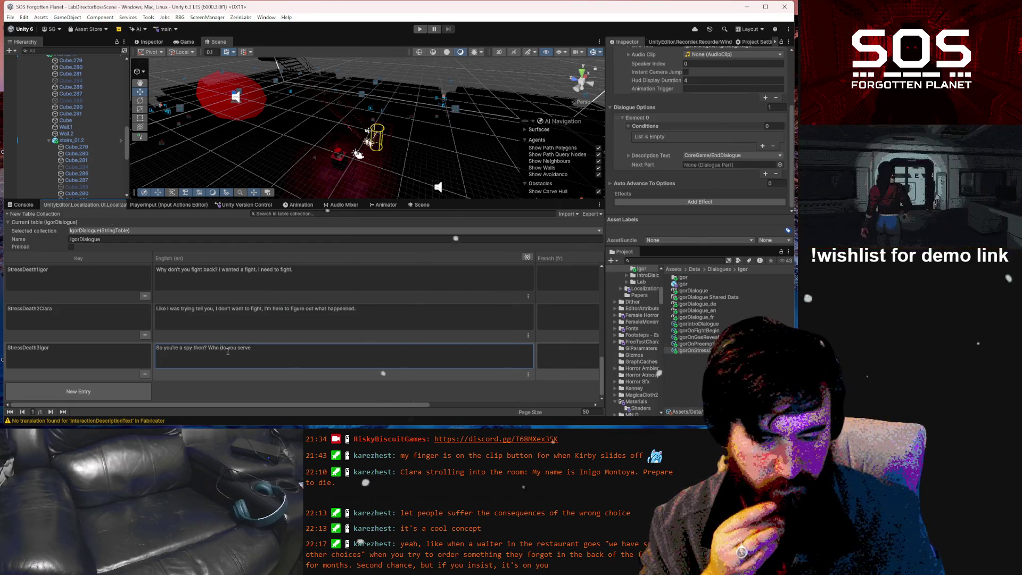
type("are you ")
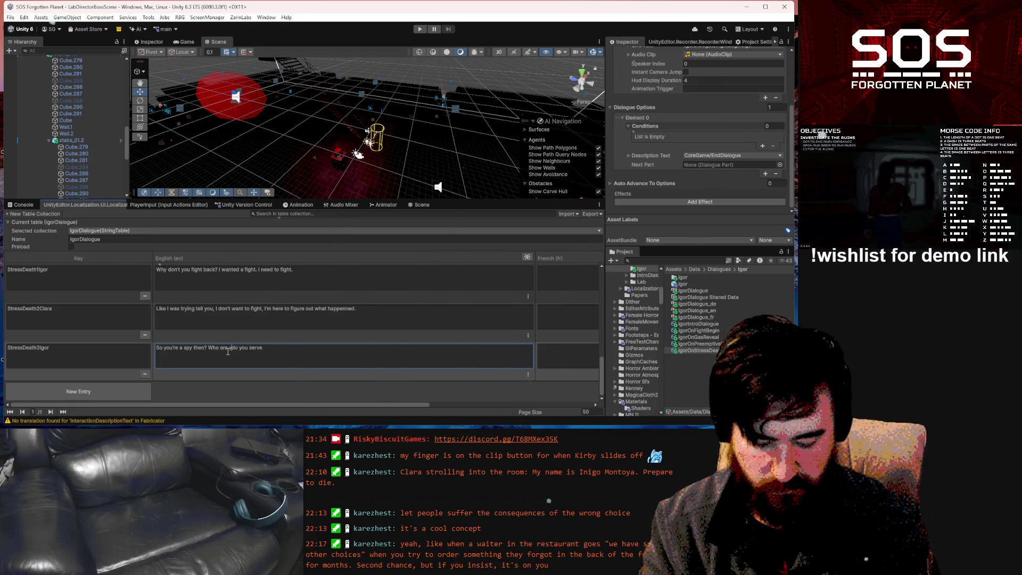
type("and w")
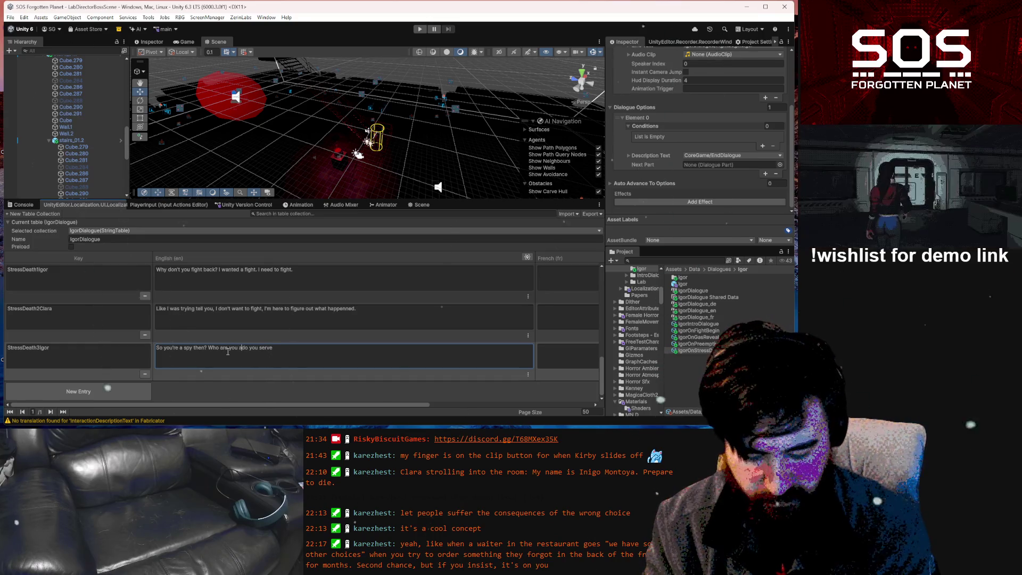
type("ho")
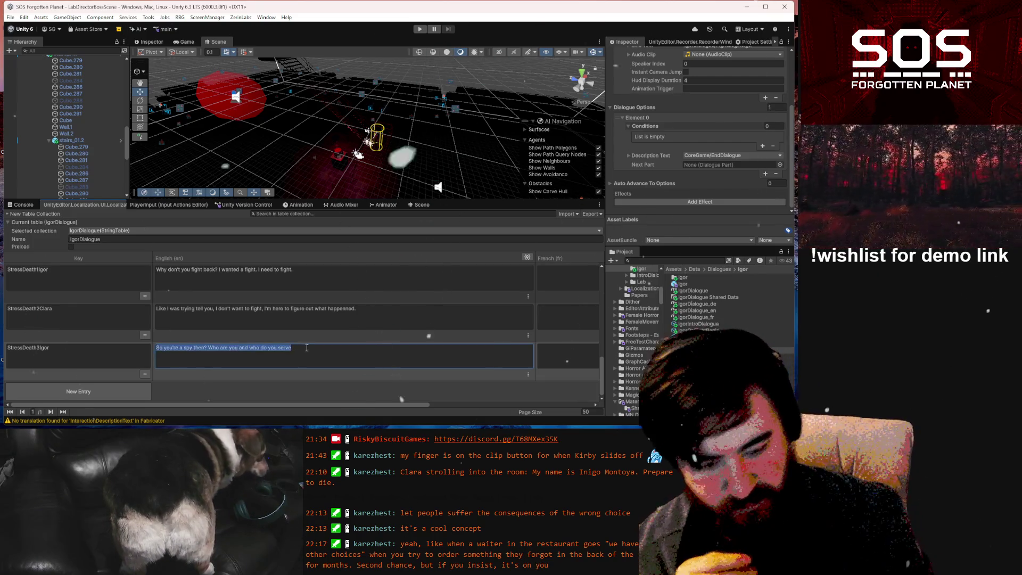
- End the StressDeath3Igor line with '?' and add a new blank entry
left_click(307, 348)
type("?")
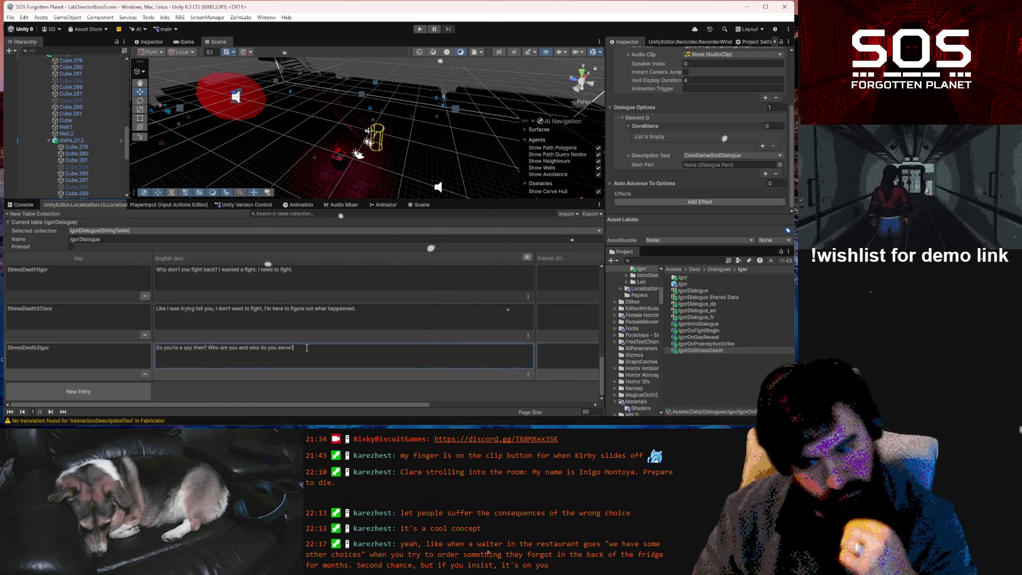
left_click(128, 392)
left_click(126, 347)
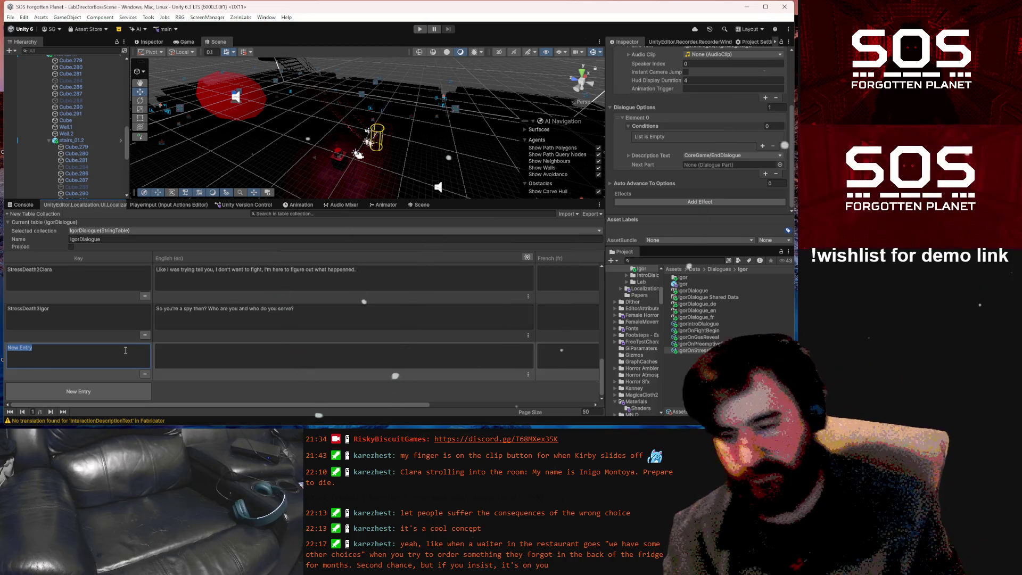
- Paste the StressDeath3Igor key into the new entry, change it to StressDeath3Response, and start its English text
left_click(60, 313)
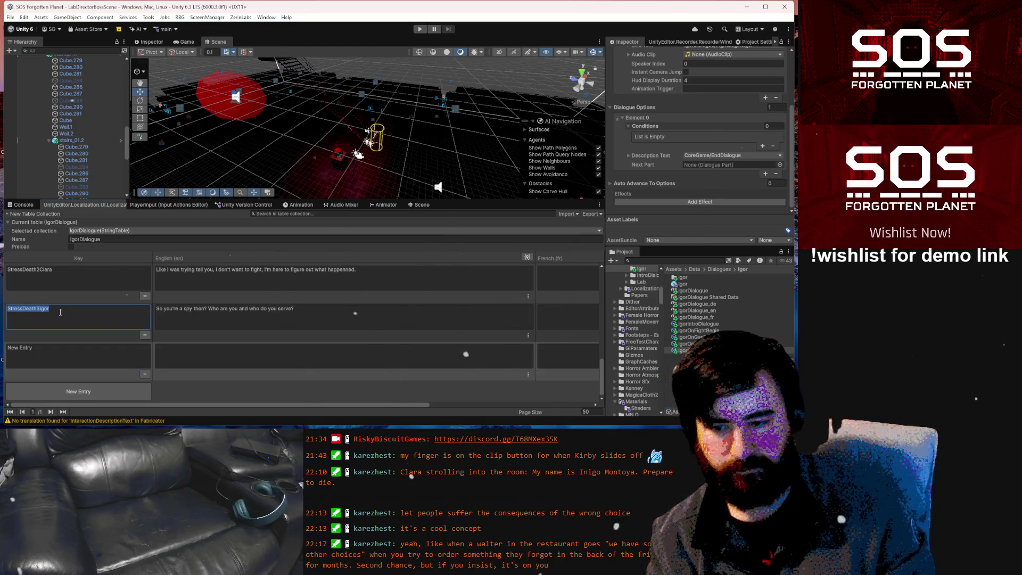
left_click(60, 347)
type("StressDeath3Igor")
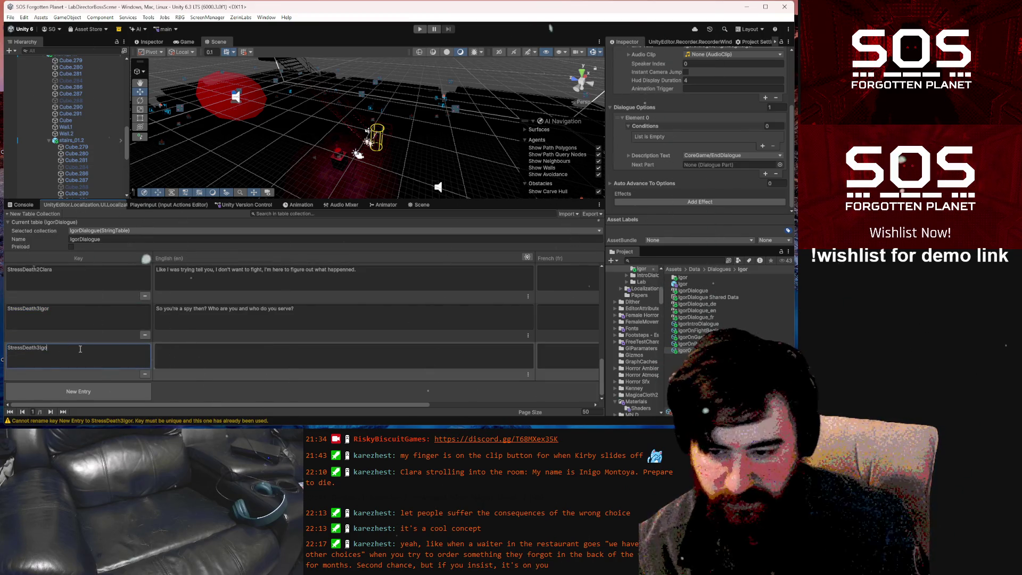
type("sponse")
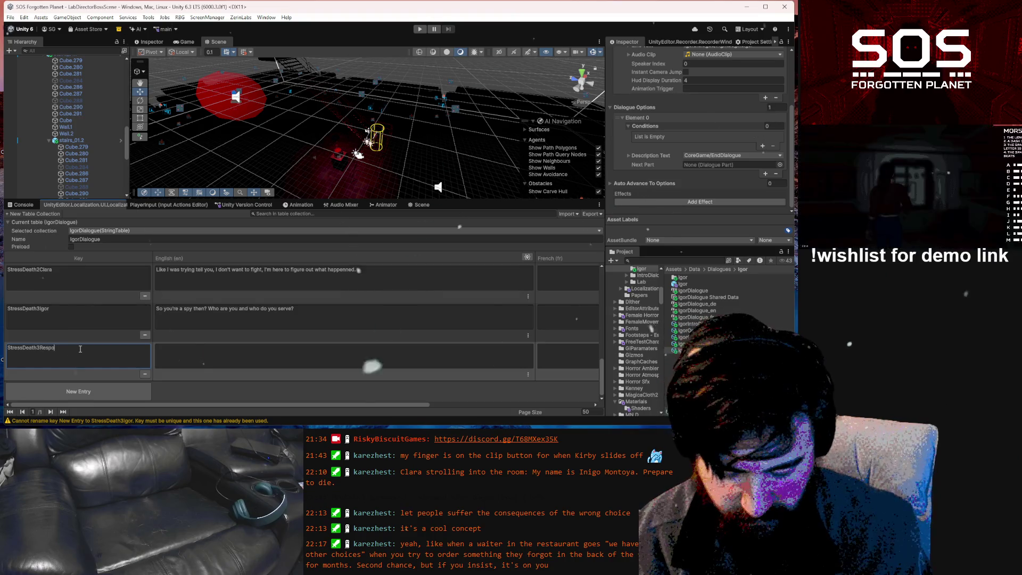
left_click(187, 350)
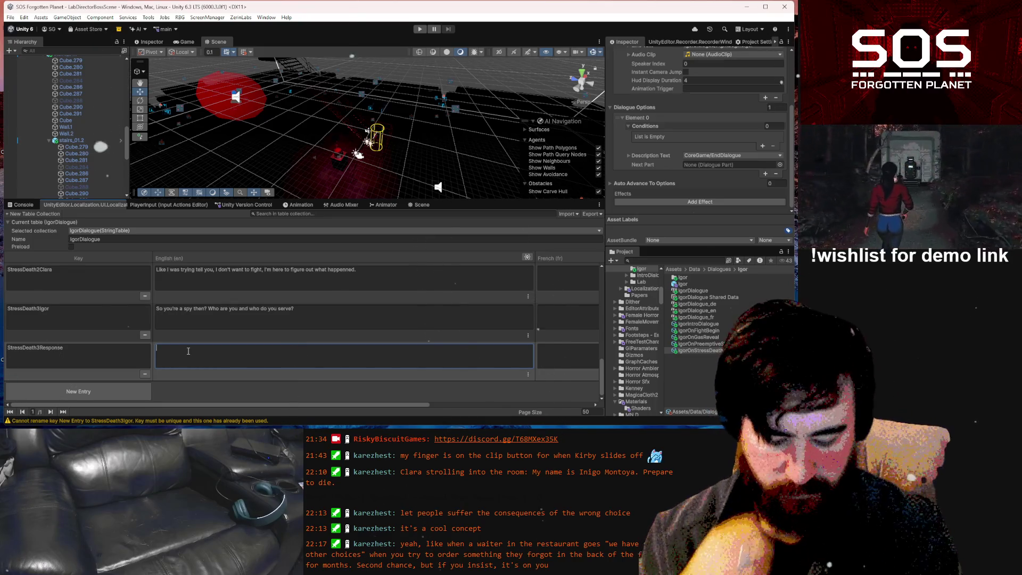
type("My name is Clara")
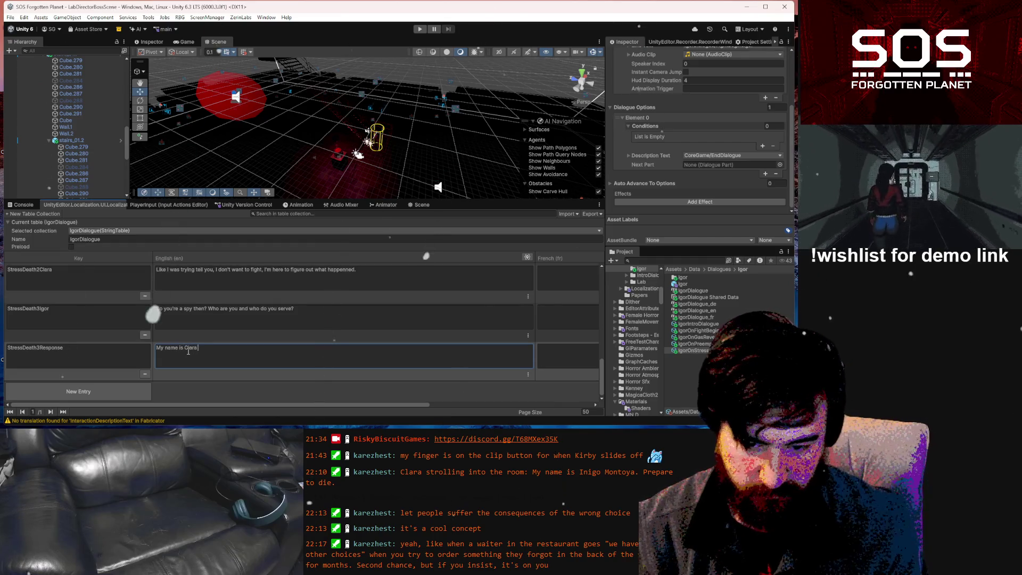
type("Redmont and")
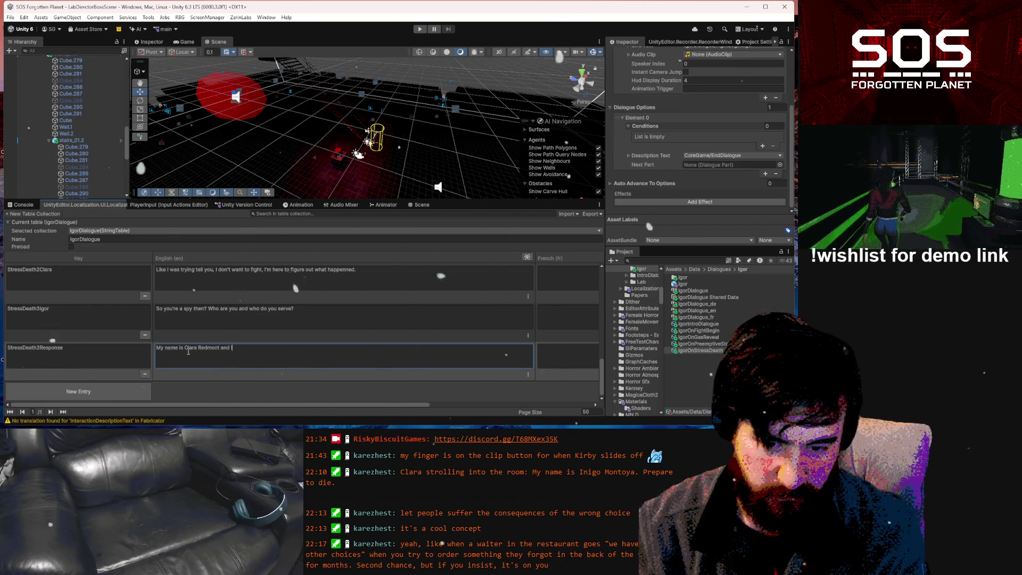
type(" I'm here")
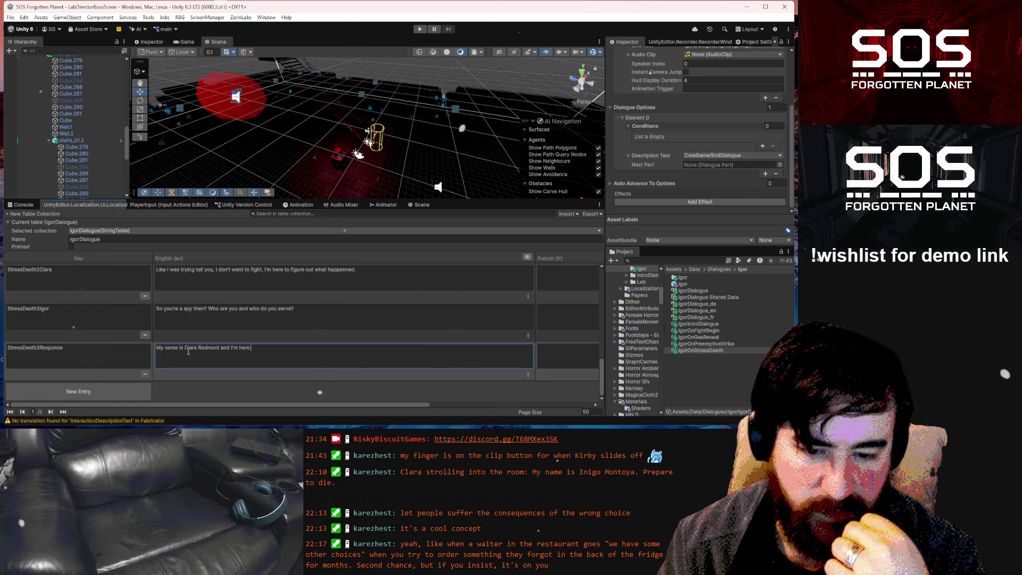
- Add 'I don't serve anyone, I just' to StressDeath3Response's line, changing the comma after Redmont to a period
type("to")
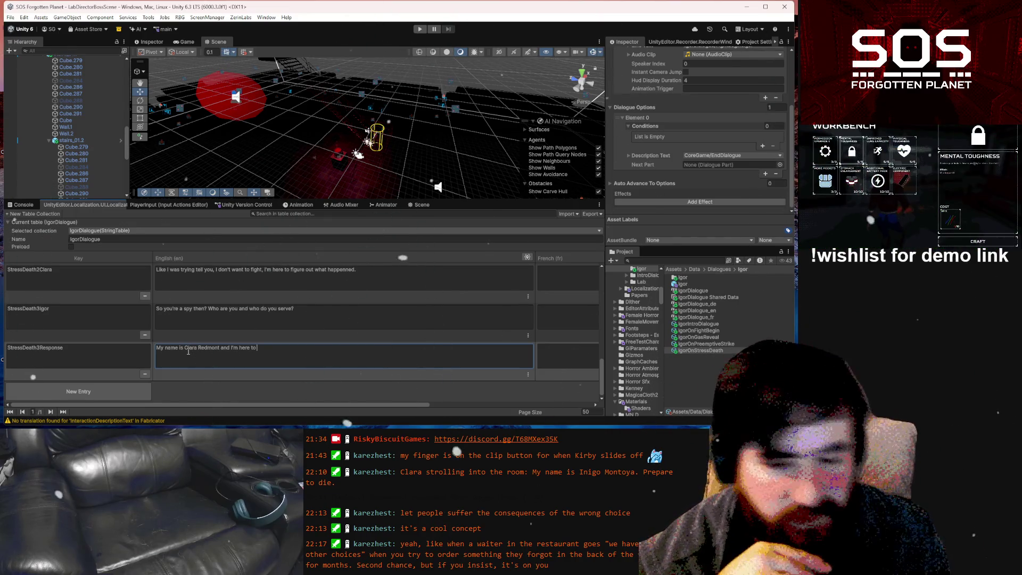
key("BackSpace")
key("BackSpace")
key("BackSpace")
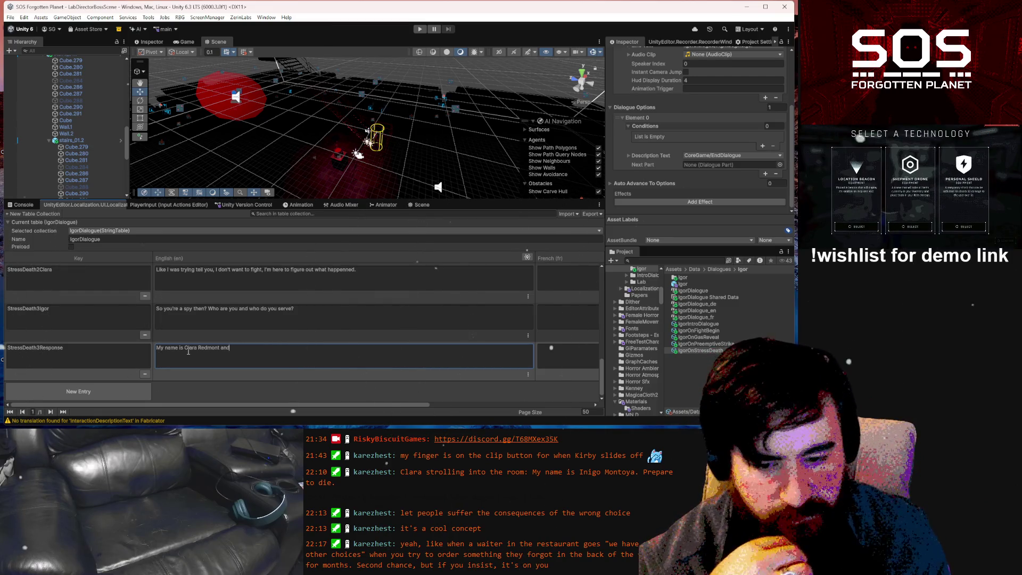
key("BackSpace")
key("BackSpace")
key("BackSpace")
type(", I don't")
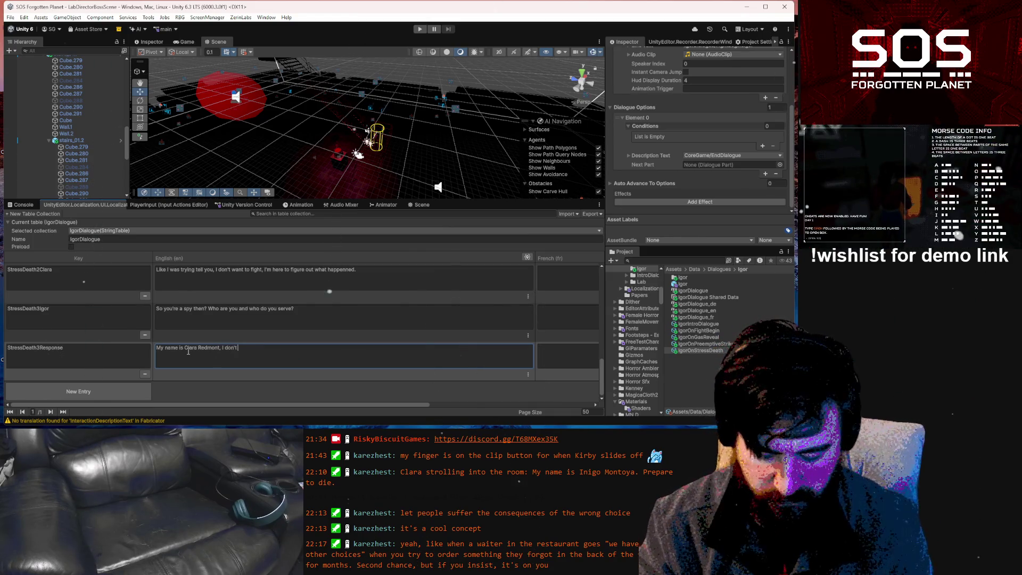
type(" serve anyone")
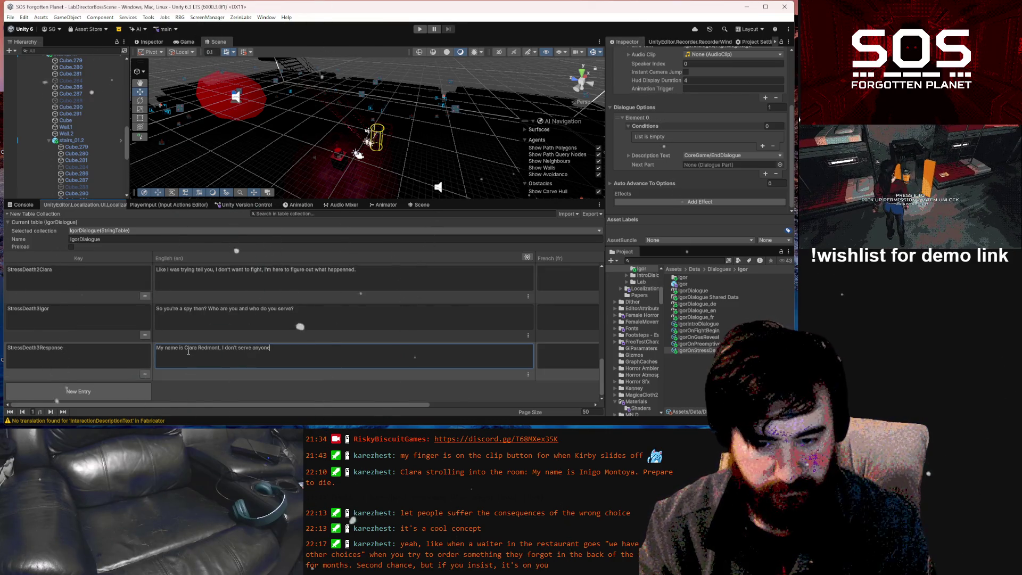
type(", I ju")
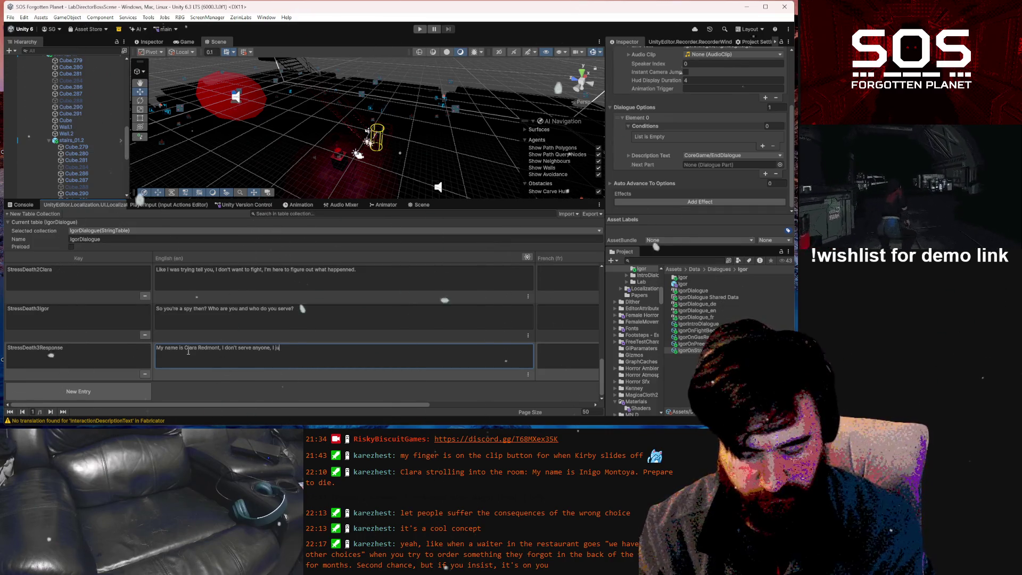
type("st")
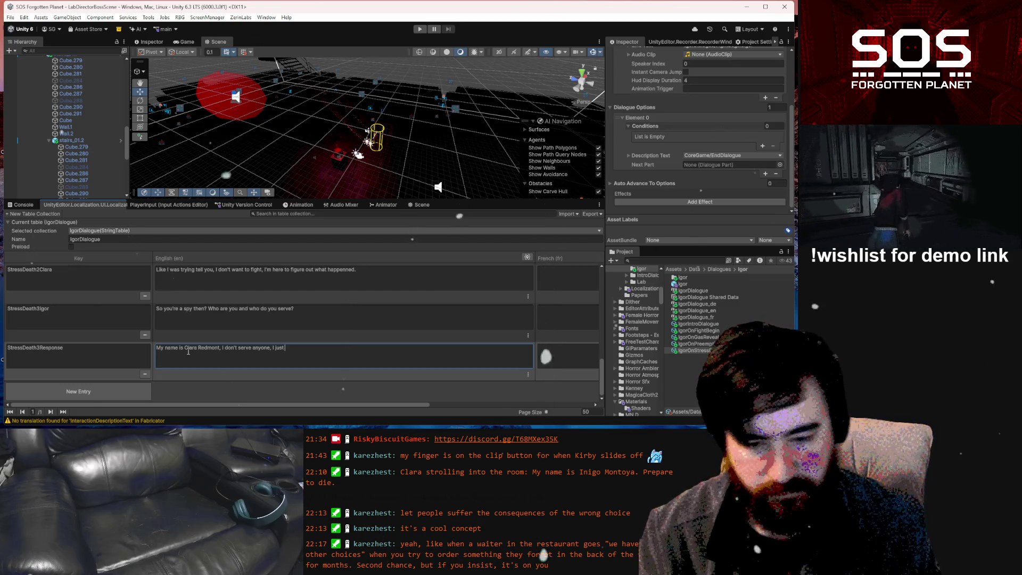
left_click(219, 349)
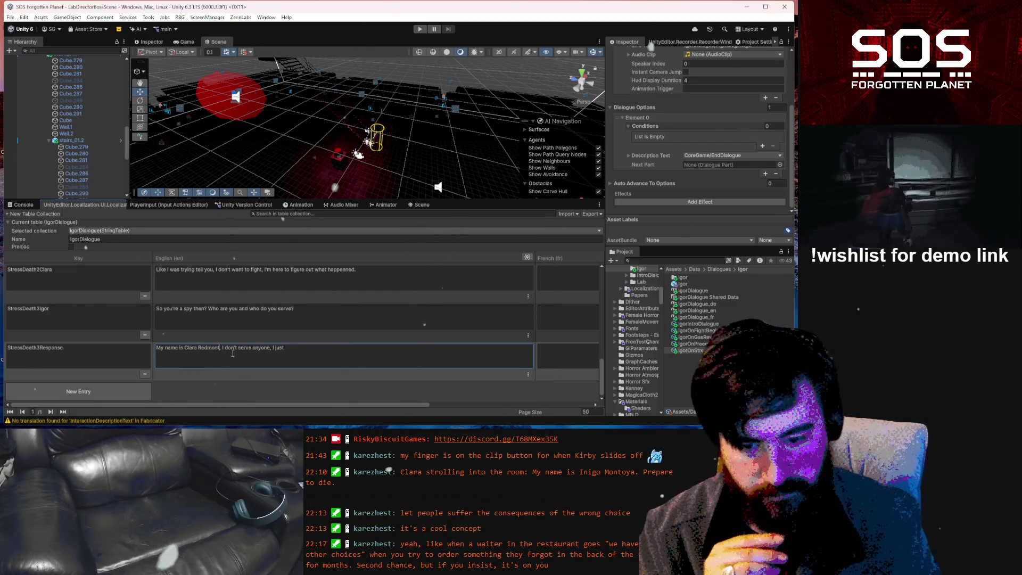
key("BackSpace")
type(".")
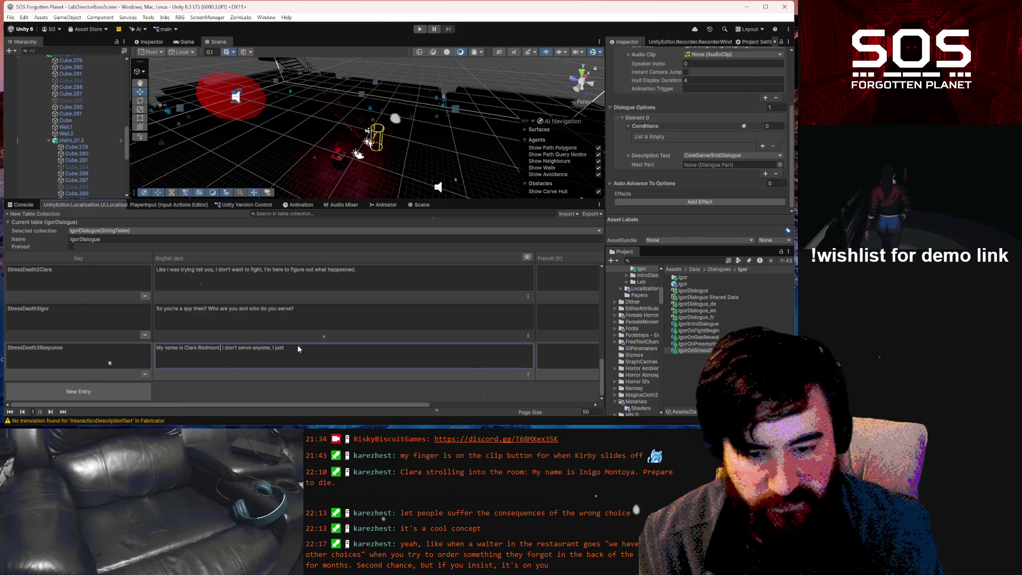
- Finish the reply with 'want to know what happened here.'
left_click(303, 353)
type("wa")
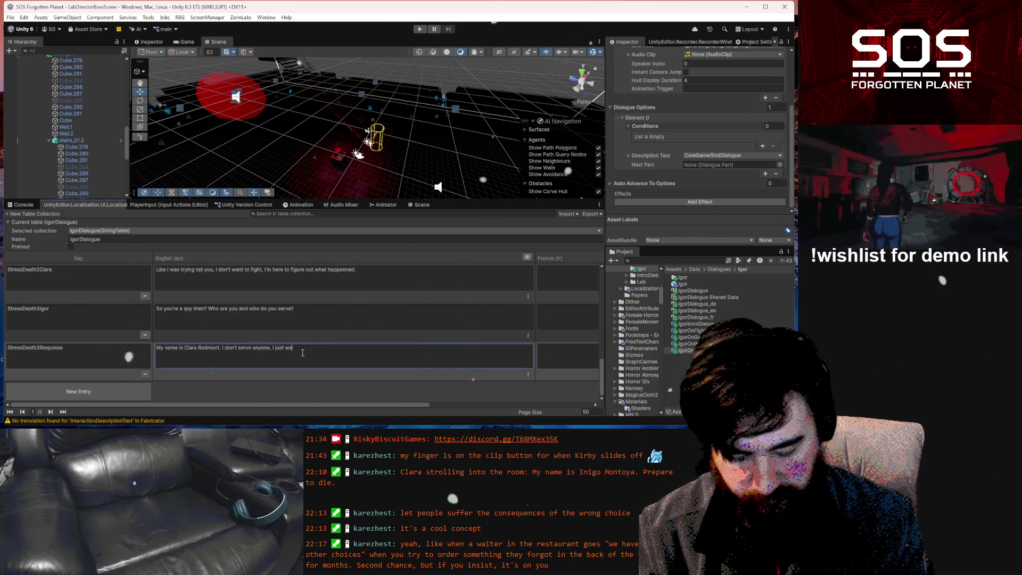
type("nt to know")
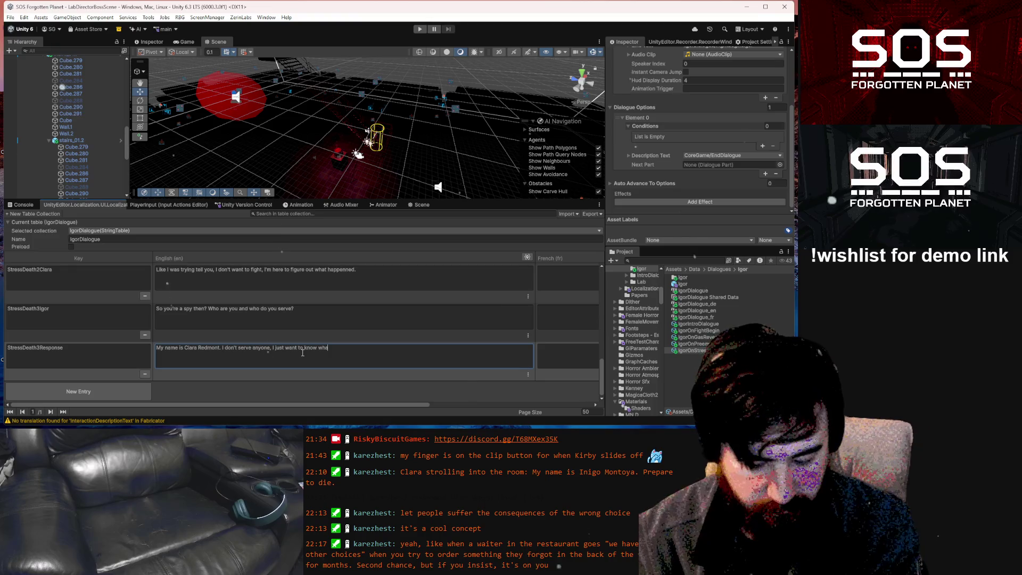
type("wha")
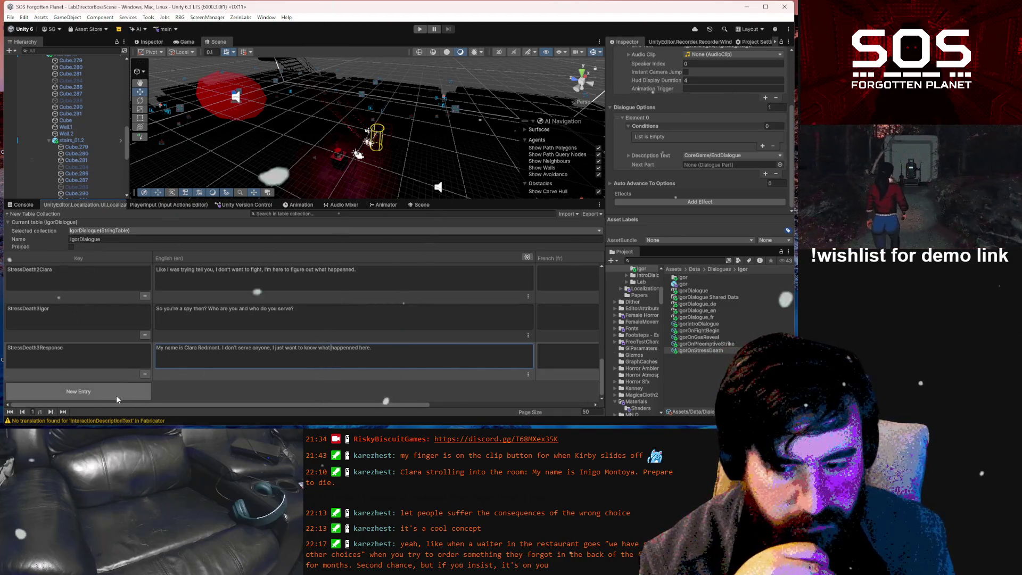
left_click(113, 356)
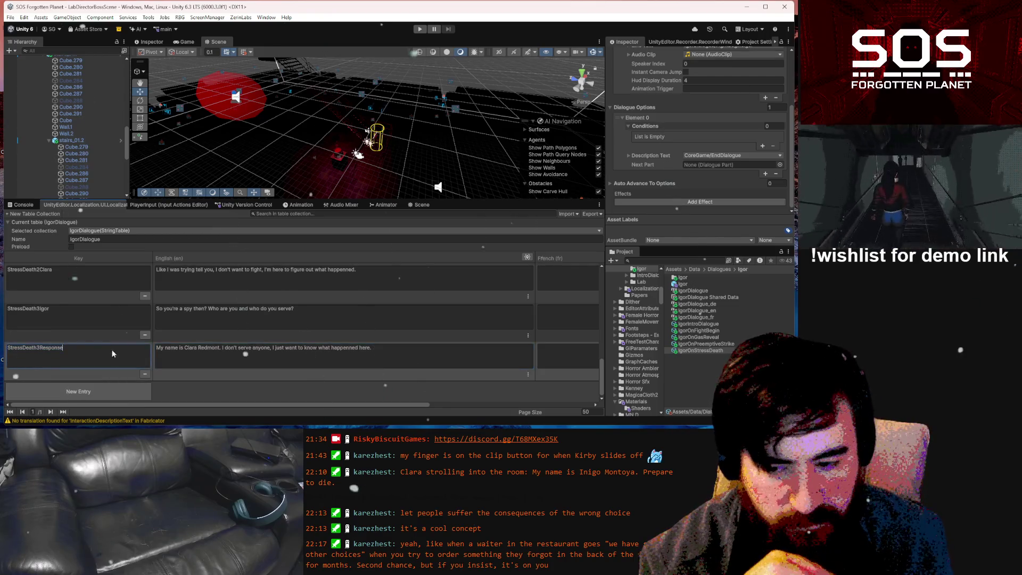
- Rename the StressDeath3Response key to StressDeath3ResponseA
double_click(123, 351)
left_click(110, 347)
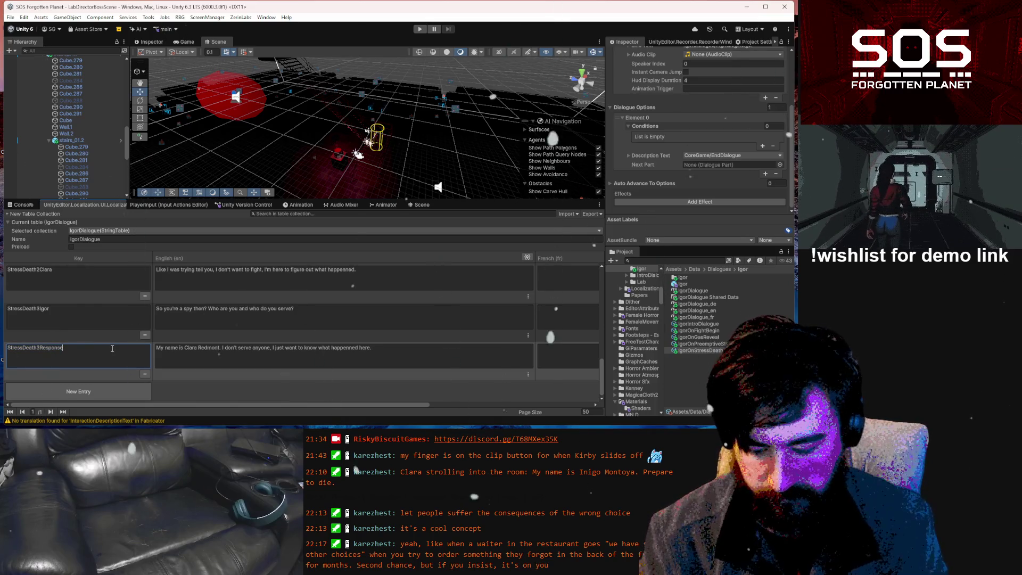
type("A")
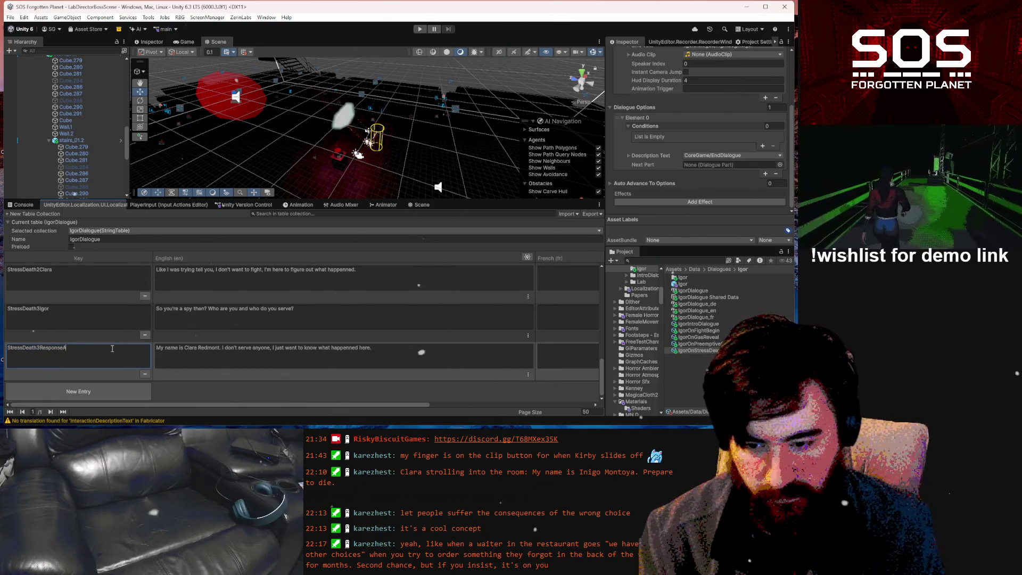
- Add a new entry keyed StressDeath3ResponseB and begin its English line, removing the capitalised 'Name'
left_click(102, 392)
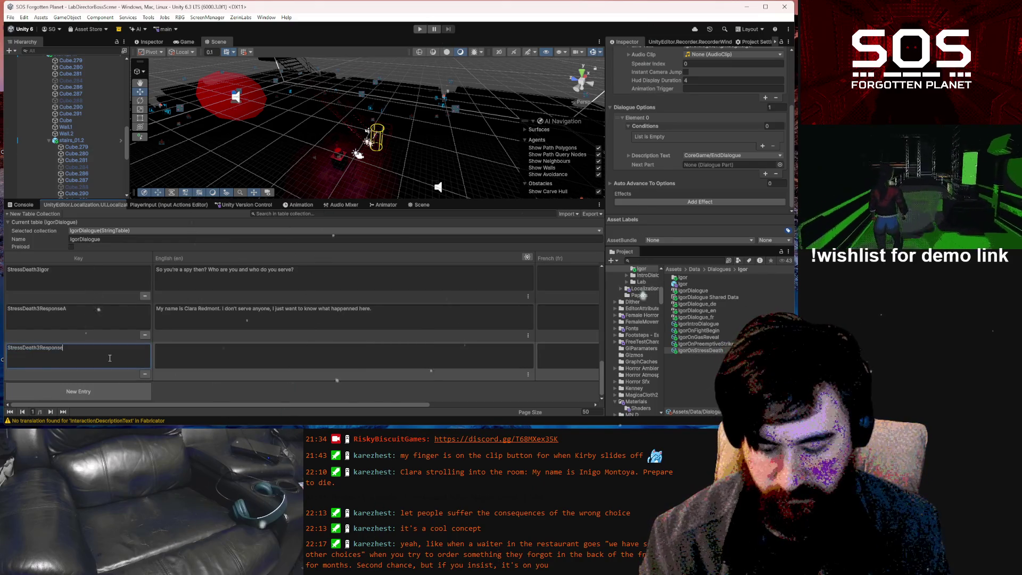
type("B")
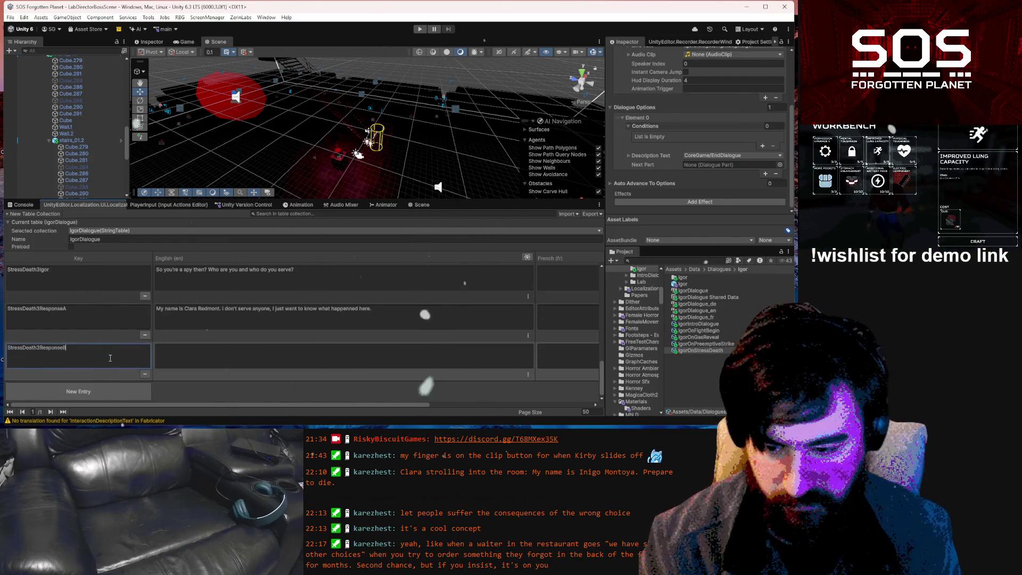
left_click(180, 353)
type("My Name")
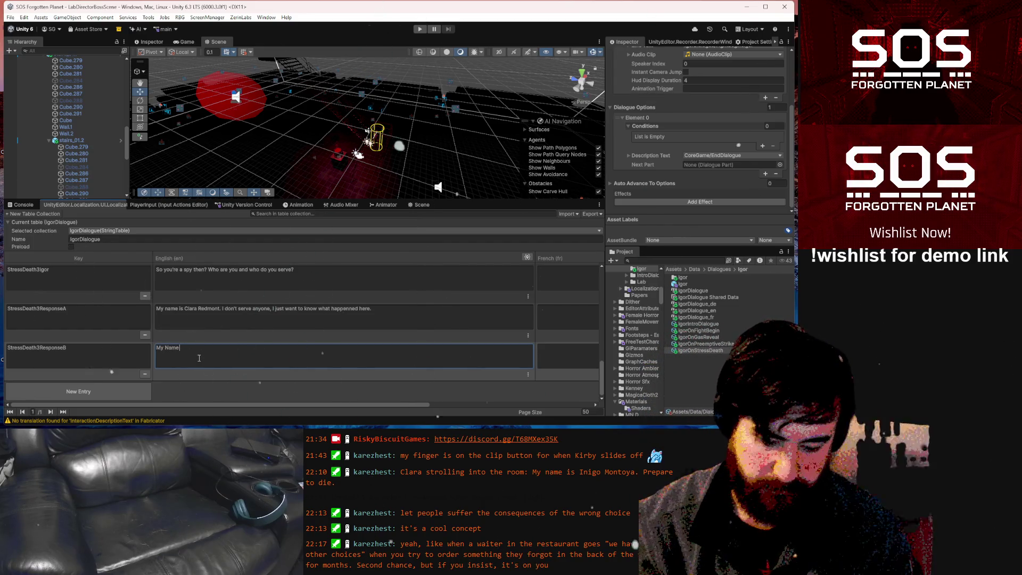
key("BackSpace")
key("BackSpace")
key("BackSpace")
- Continue StressDeath3ResponseB's English reply as 'My name is Clara, I'm with…', trimming the unfinished last word
type("name is Clara")
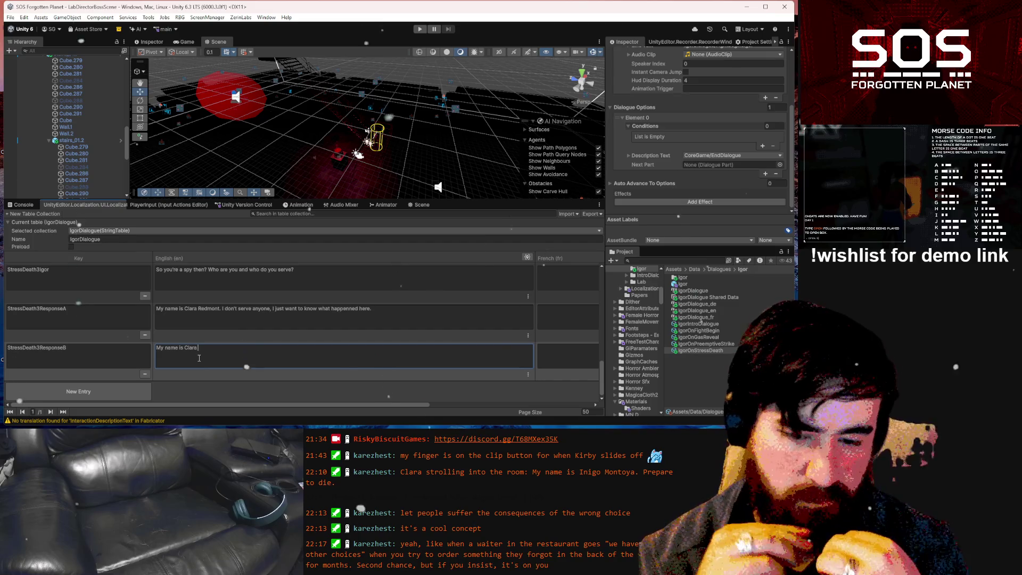
type(",")
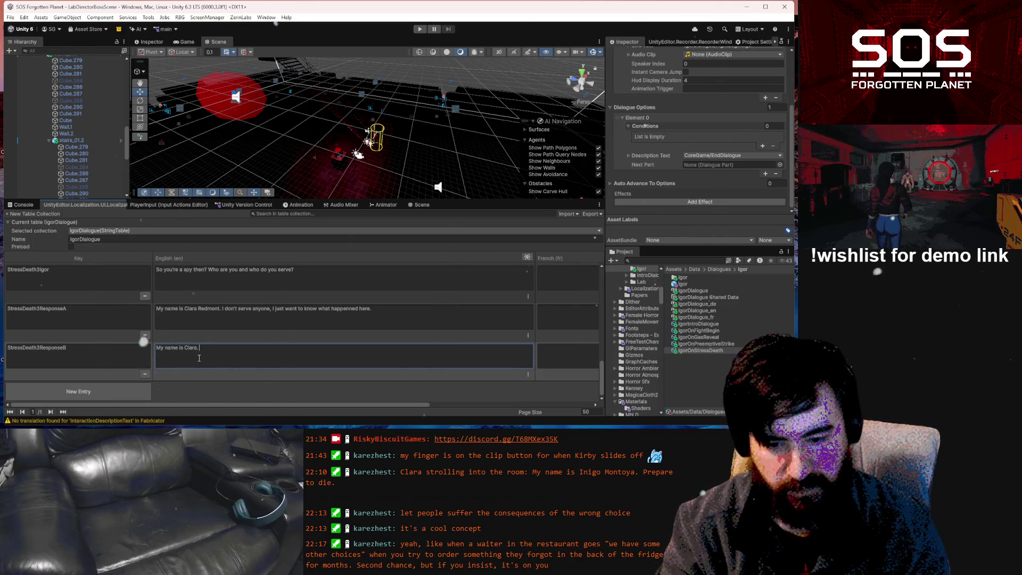
type("I'm")
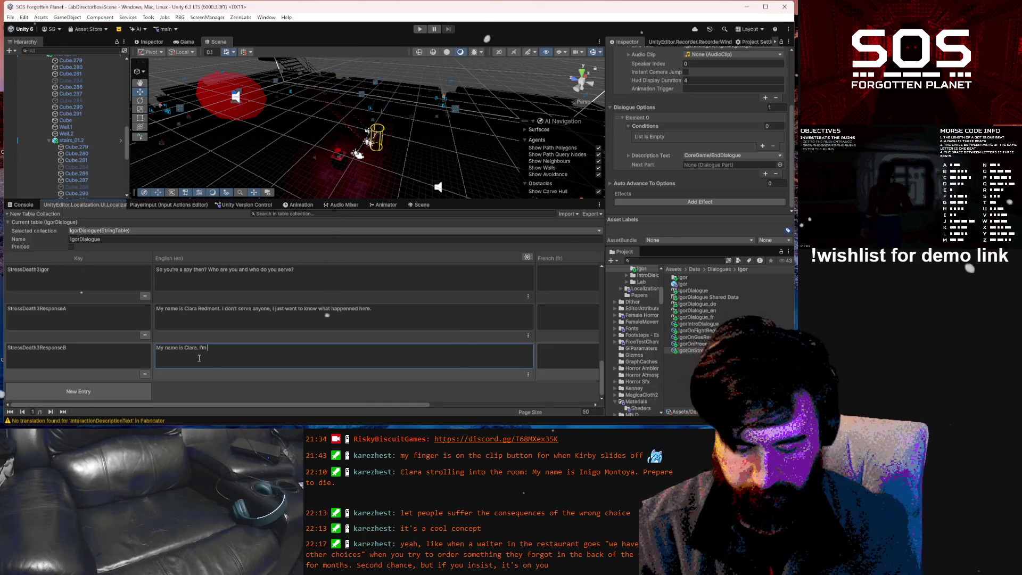
type(" with the repub")
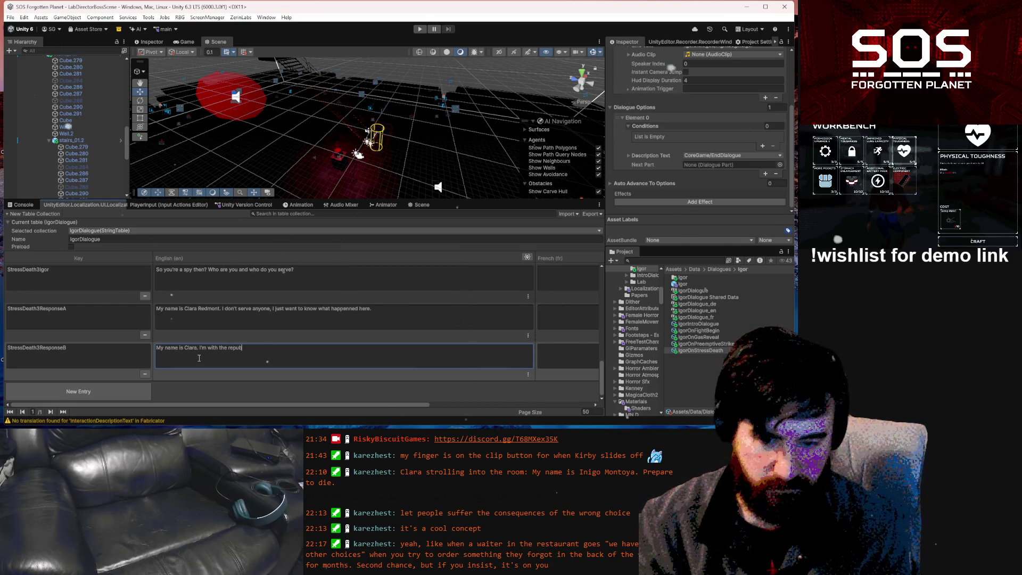
key("BackSpace")
key("BackSpace")
key("BackSpace")
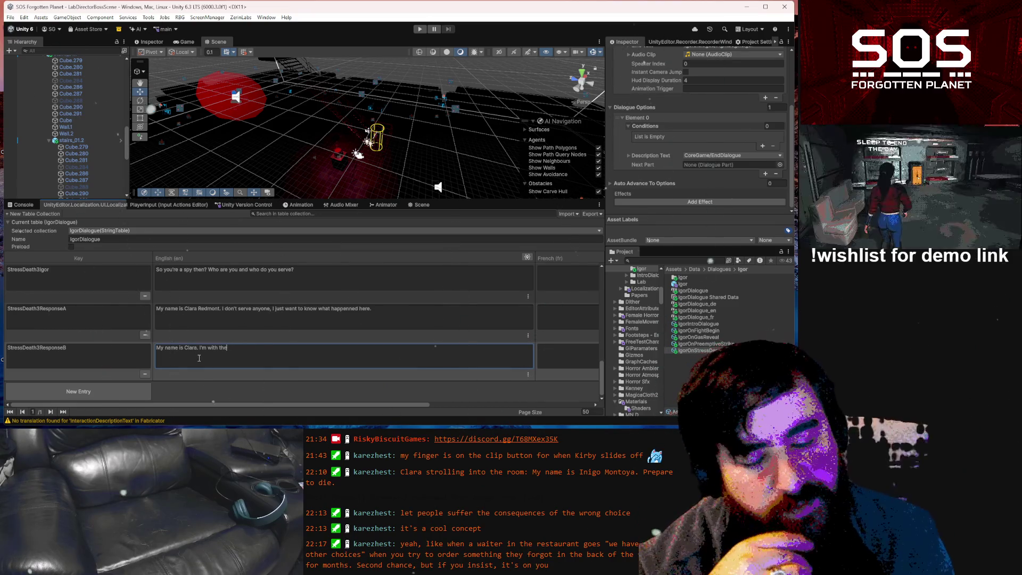
key("BackSpace")
key("BackSpace")
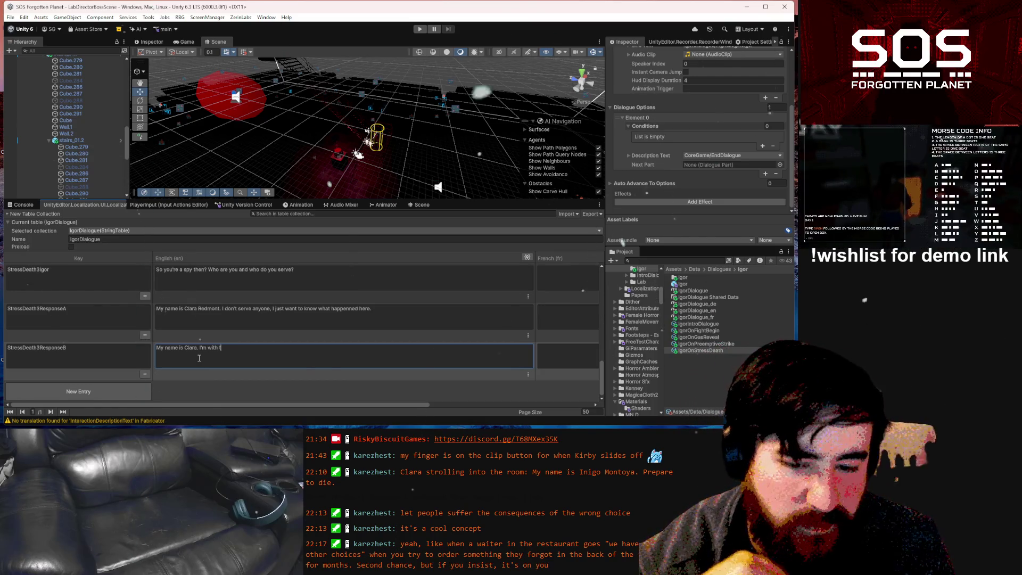